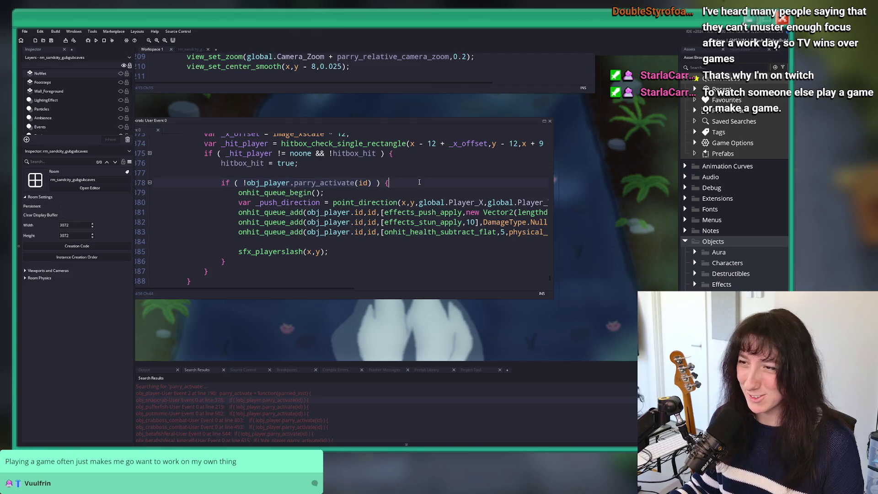
Search assets for 'bullet' and open obj_effect_meanflower_bullet
click(270, 226)
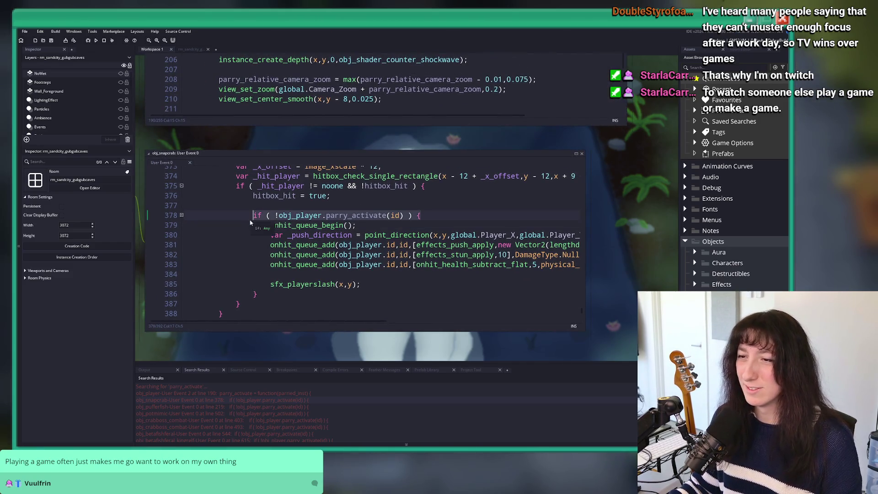
scroll(270, 235, up, 3)
key(ctrl+t)
text(bullet)
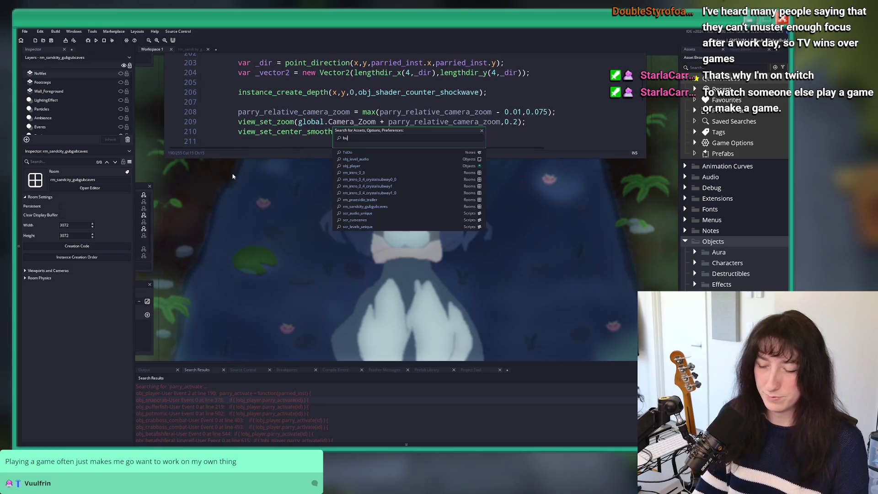
key(Down)
key(Down)
key(Down)
key(Down)
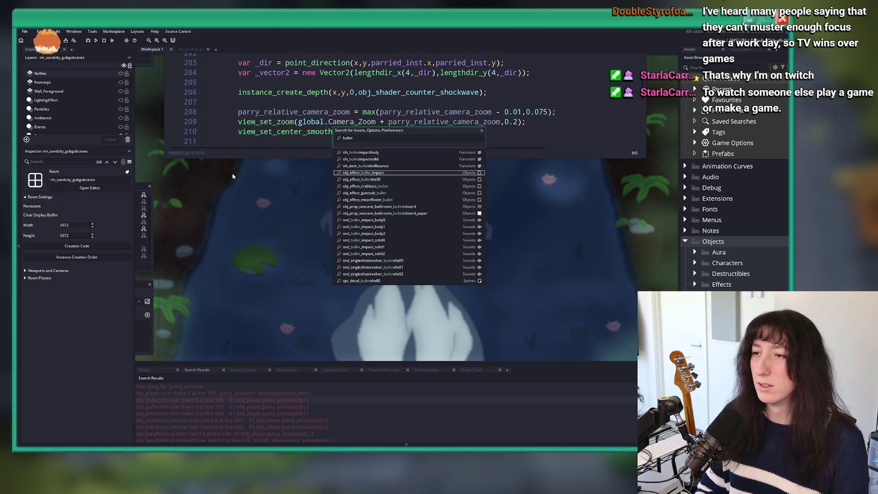
key(Up)
key(Up)
key(Up)
key(Down)
key(Down)
key(Down)
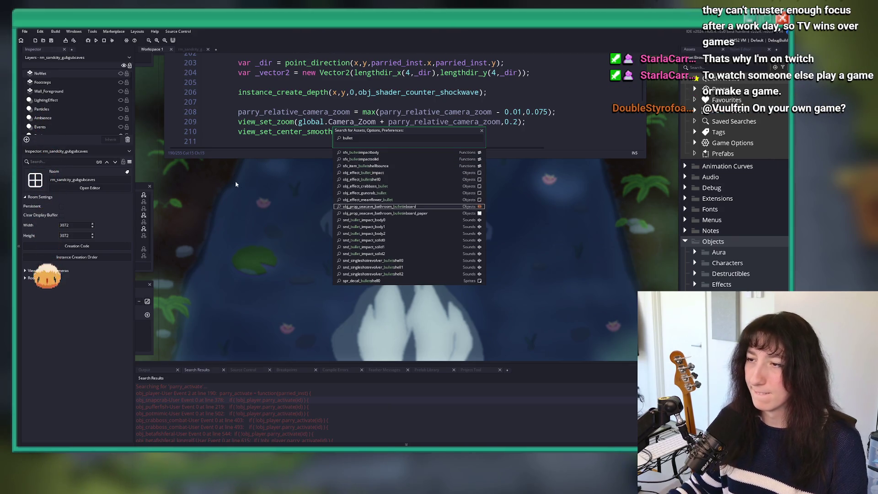
key(Up)
key(Return)
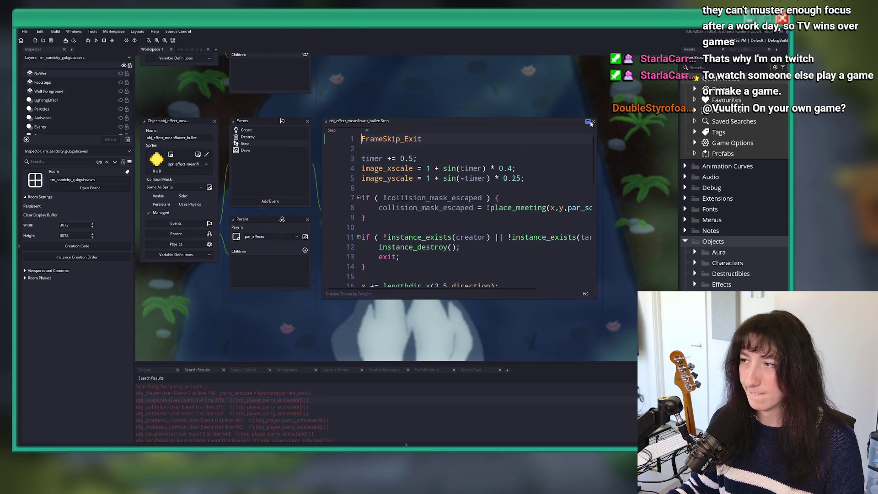
Open the Step code in a full tab and paste the obj_player.parry_activate(id) check above the enemy-hit block
click(588, 121)
scroll(469, 196, down, 2)
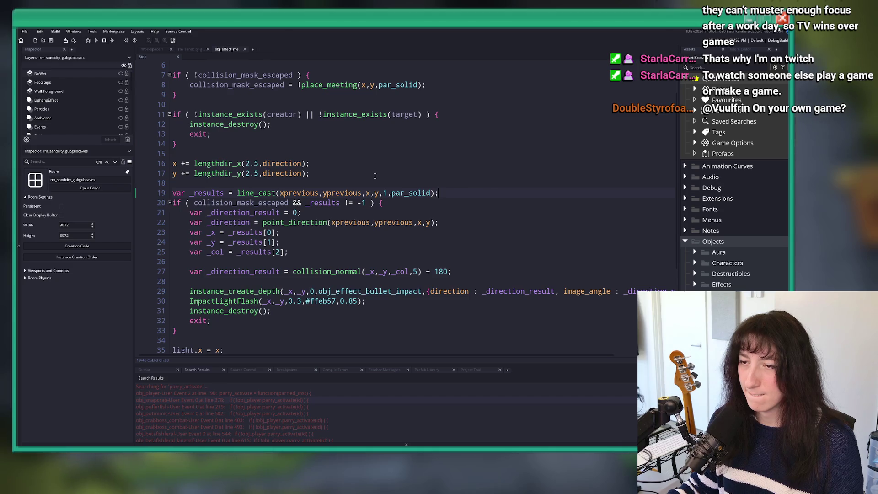
key(Down)
scroll(433, 236, down, 3)
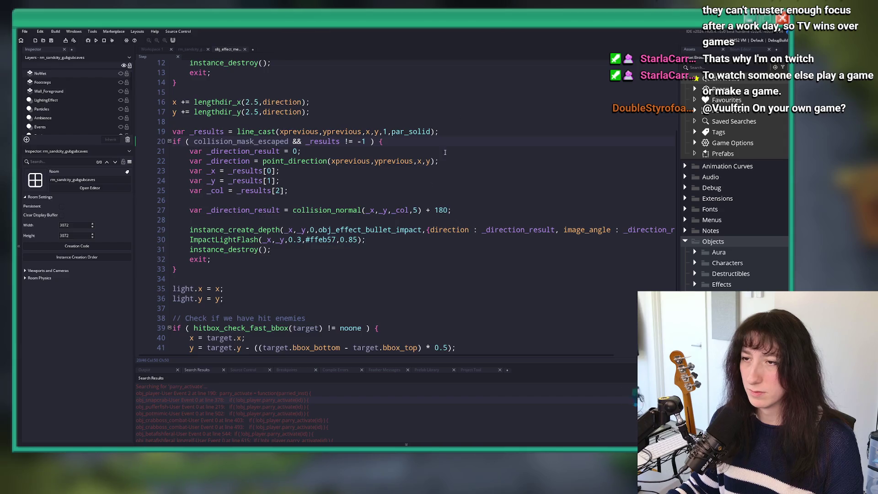
scroll(462, 114, down, 3)
click(438, 253)
key(Return)
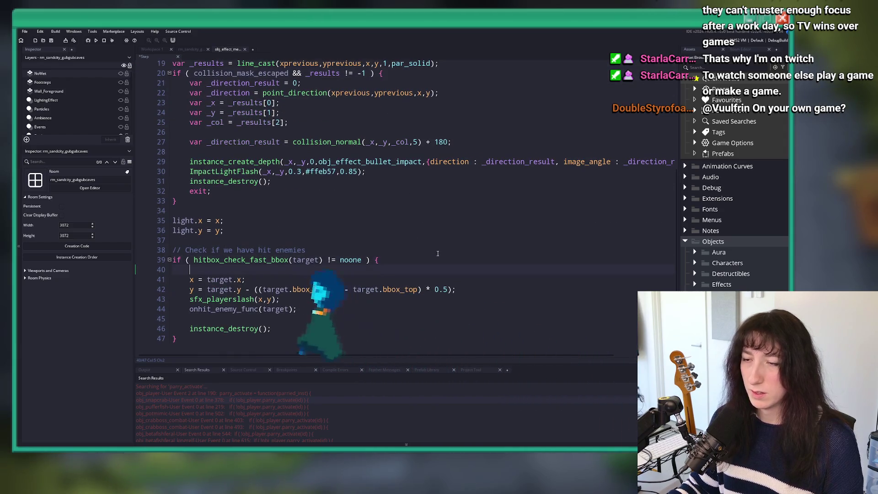
text(if ( !obj_player.parry_activate(id) ) {)
Close the parry check with a brace and indent the enemy-hit lines inside it
click(292, 329)
key(Return)
text(})
drag(274, 330, 173, 279)
key(Tab)
Start an else branch after the parry check, then delete the unfinished attempt
click(223, 335)
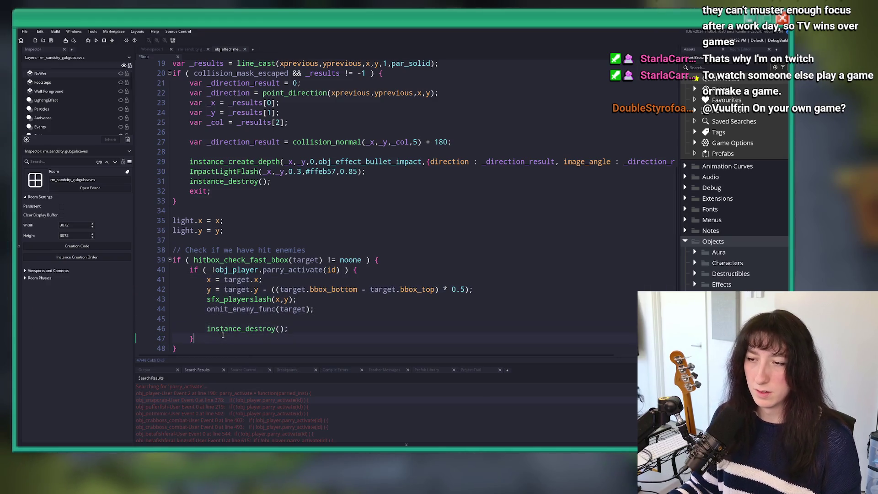
text(else {)
key(Return)
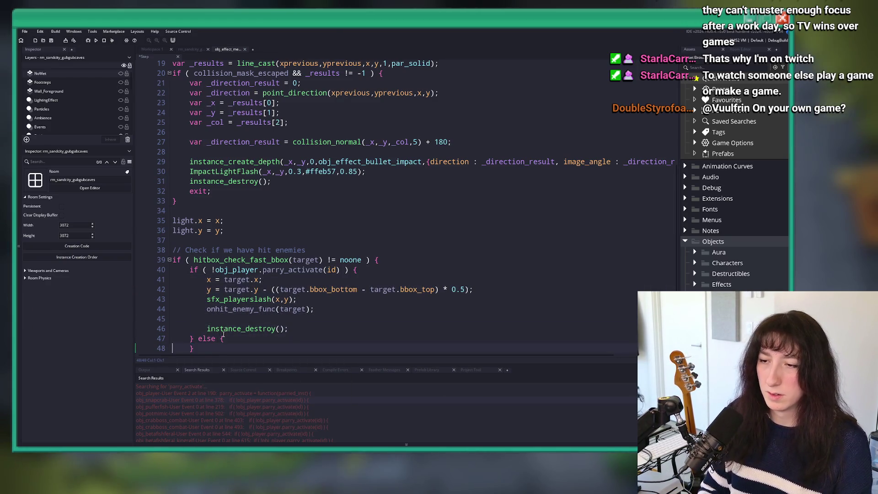
text(argetk)
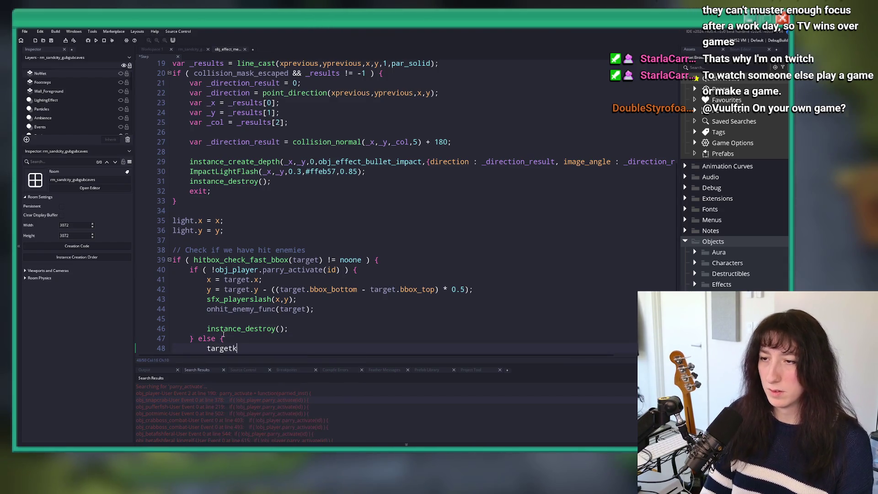
key(BackSpace)
text( = )
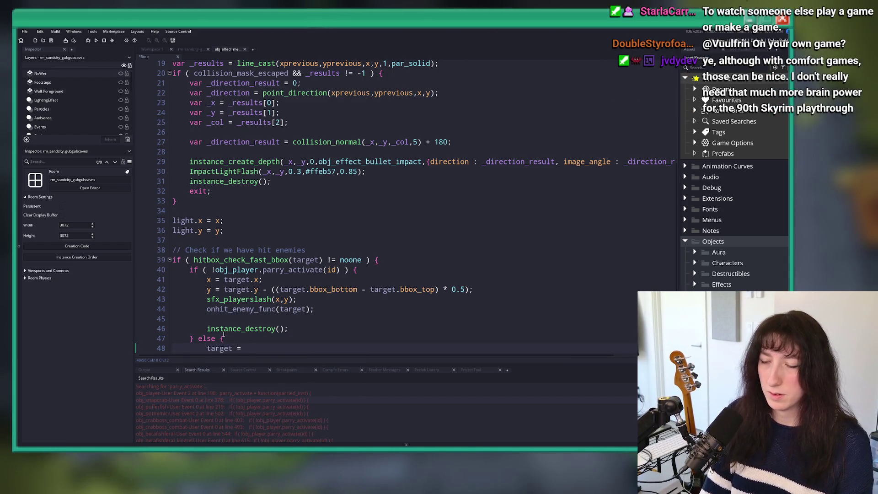
text(par)
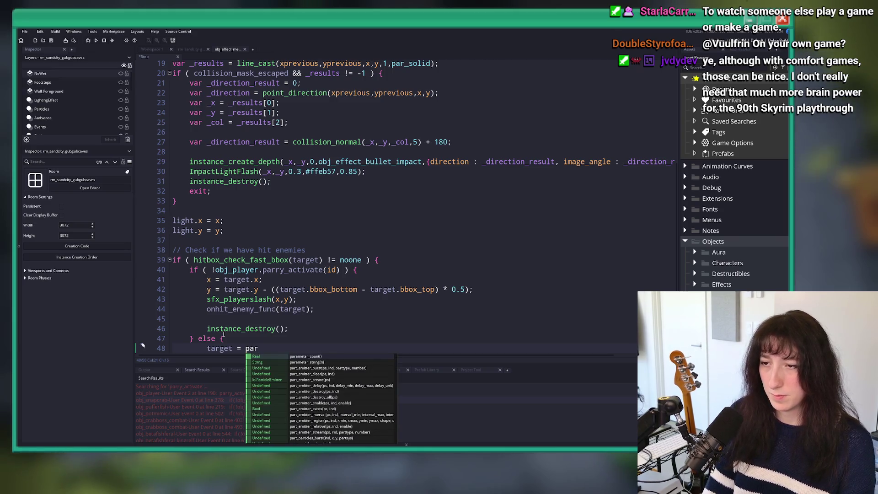
key(BackSpace)
key(BackSpace)
key(BackSpace)
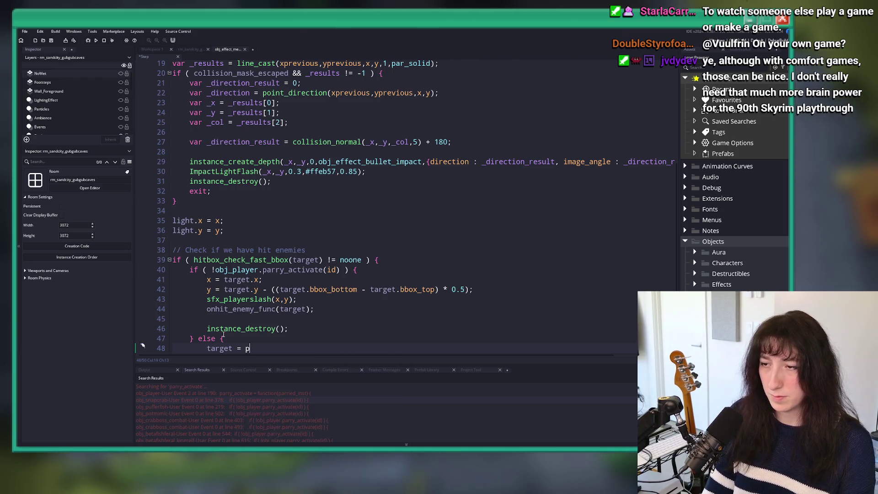
key(BackSpace)
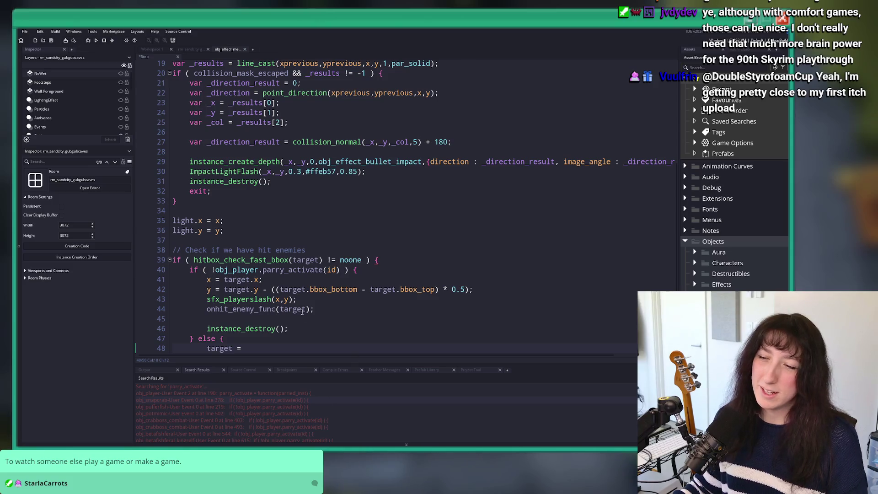
key(Down)
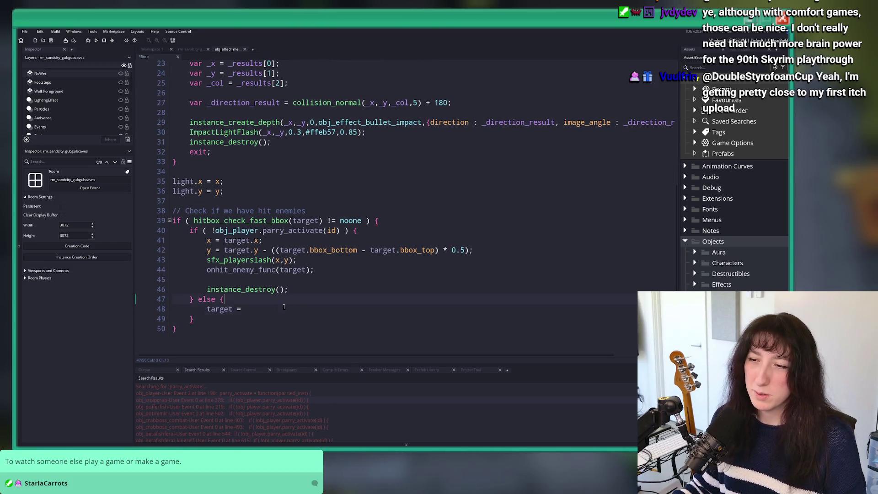
mouse_move(272, 221)
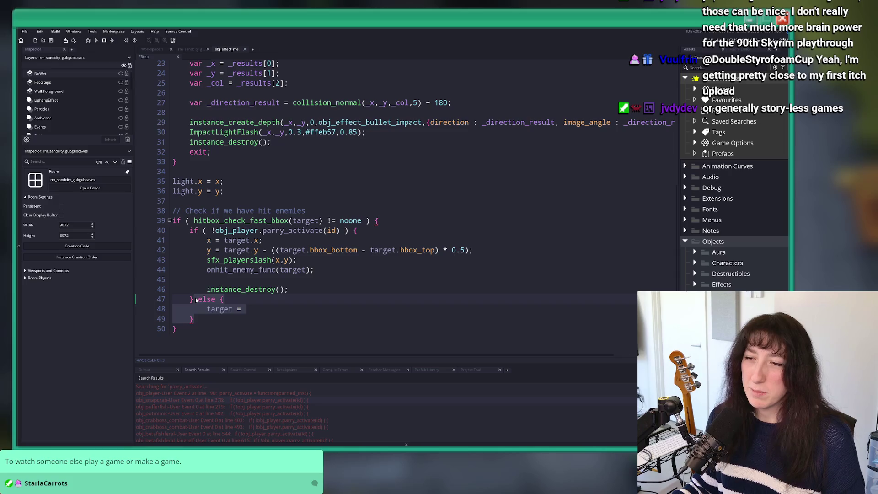
key(BackSpace)
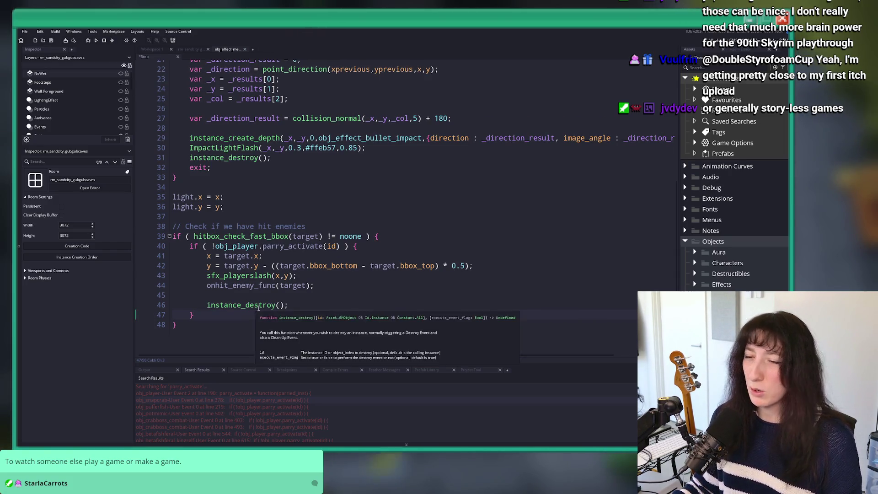
Add an else branch containing instance_destroy() and launch a test run with F5
click(275, 309)
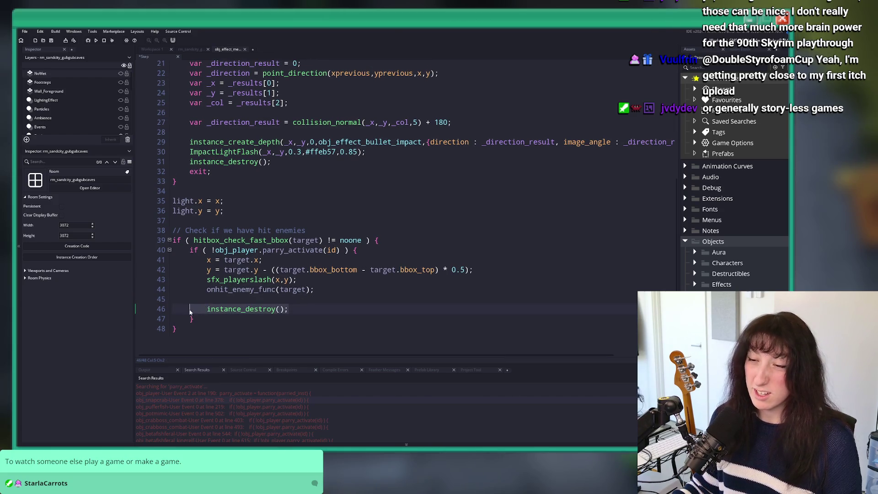
click(216, 324)
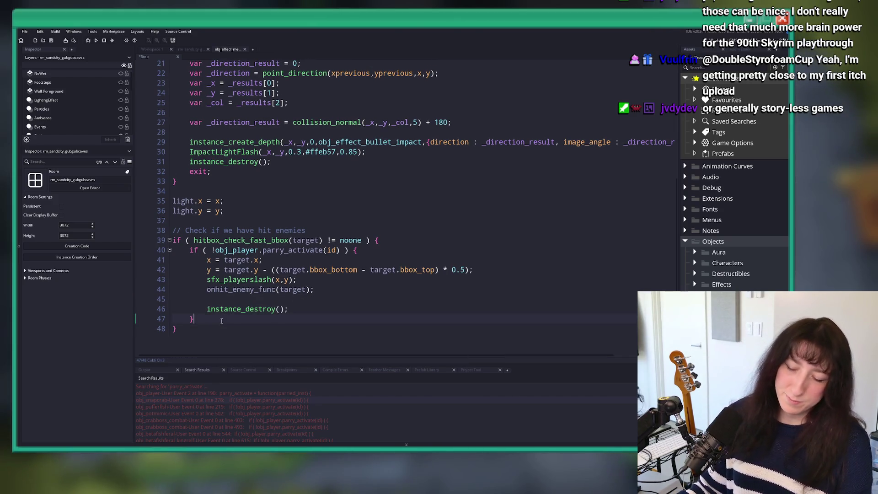
text( else {)
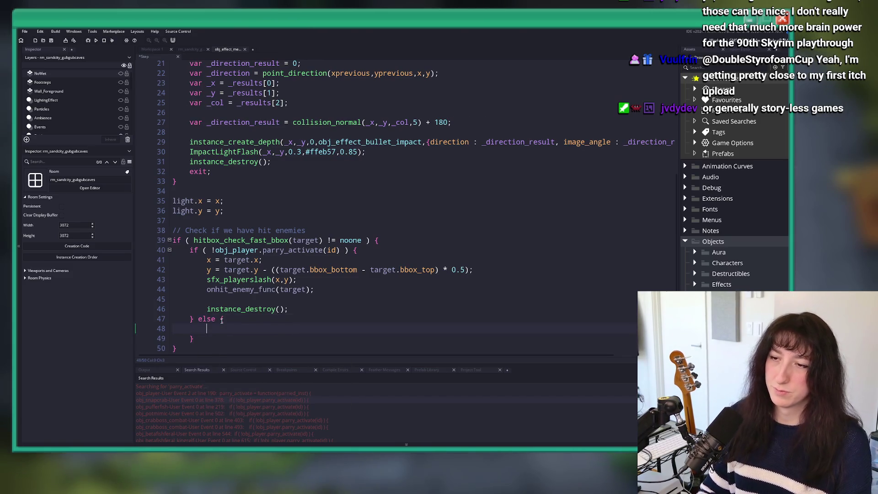
text(instance_destroy();)
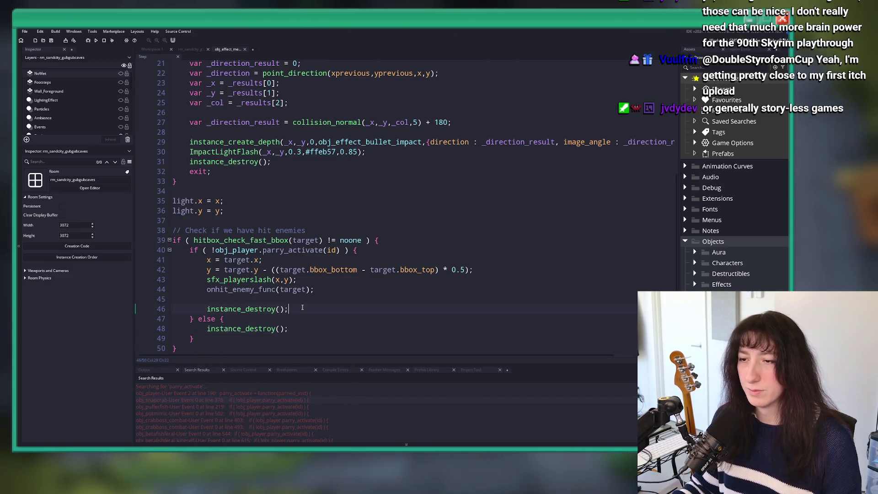
key(Down)
scroll(309, 185, up, 2)
click(454, 178)
key(F5)
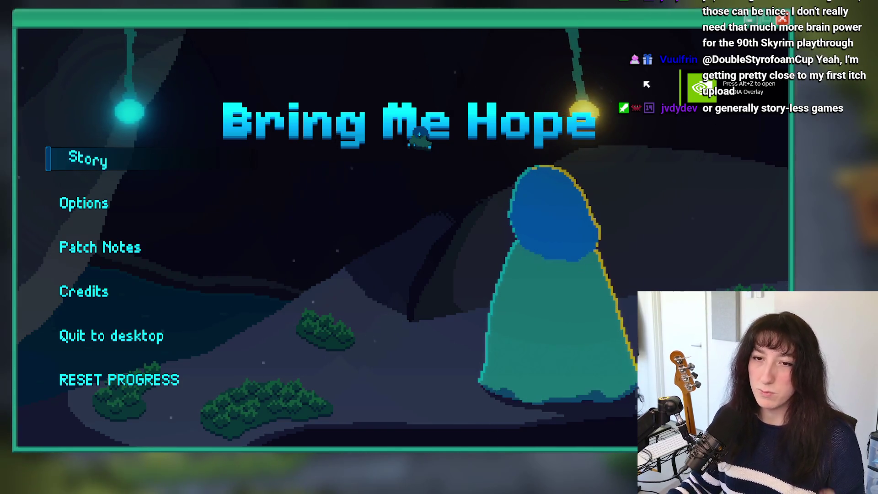
Start Story mode, jump to Sea Cave City via the debug console, then close the code error
click(112, 160)
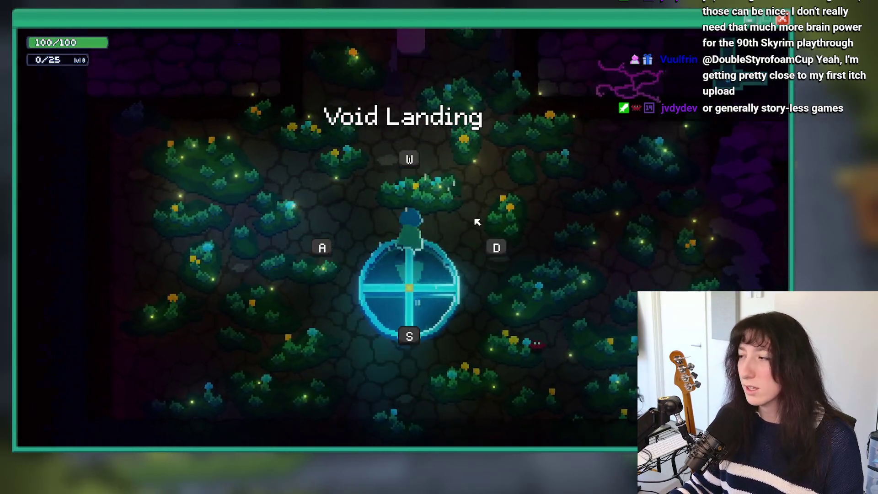
key(grave)
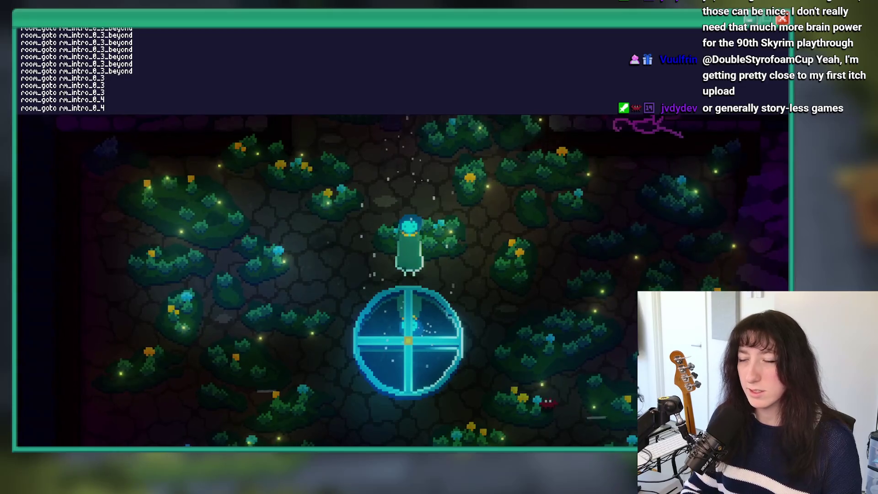
key(Up)
key(Return)
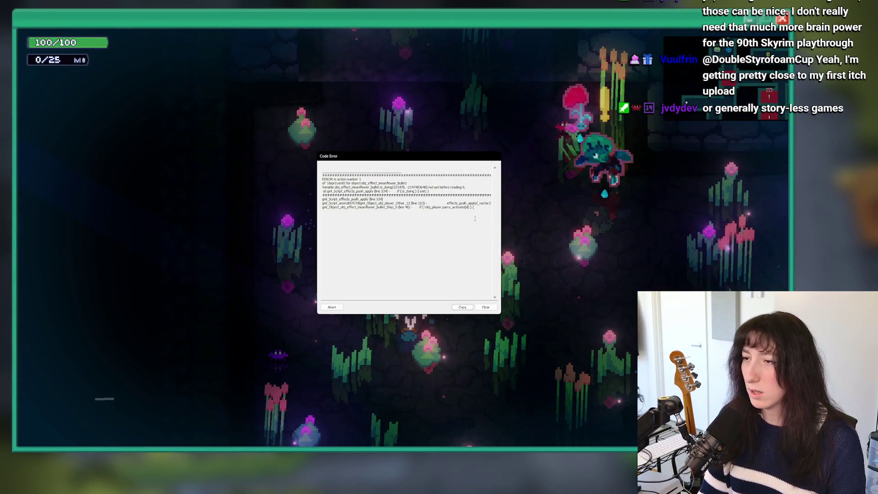
click(329, 308)
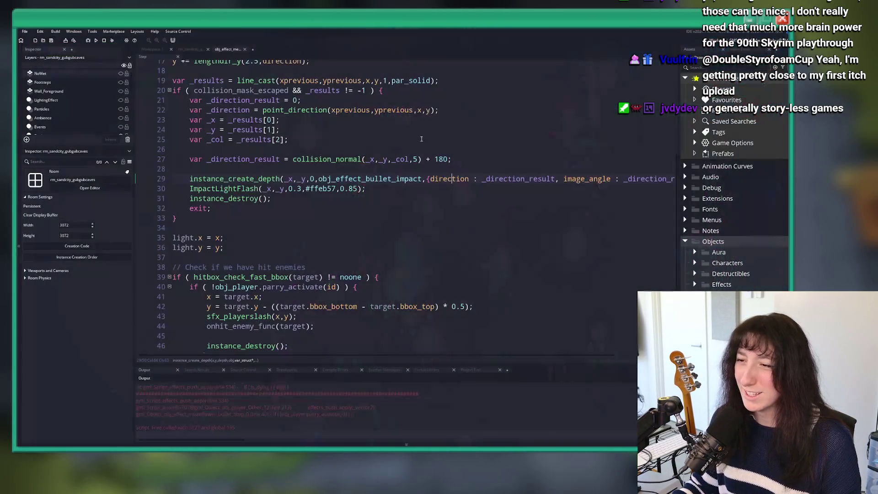
Review the meanflower bullet's Step and Create code in its workspace
scroll(320, 205, down, 2)
scroll(230, 402, up, 3)
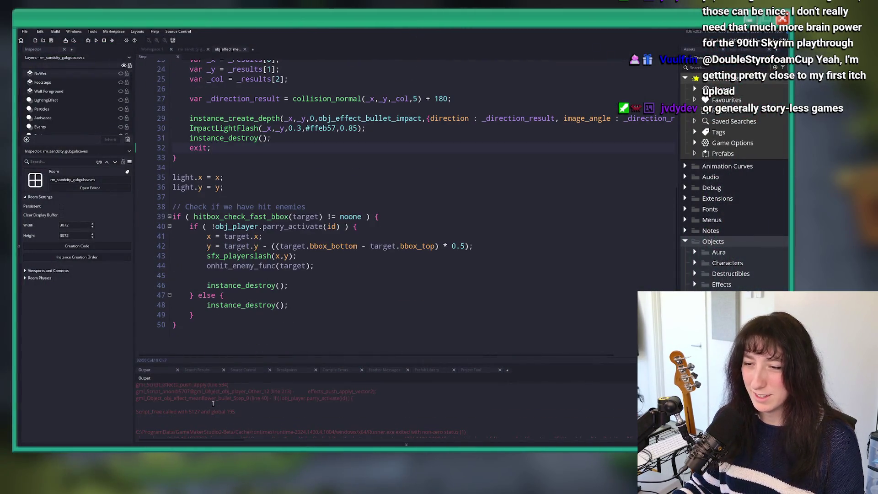
click(307, 195)
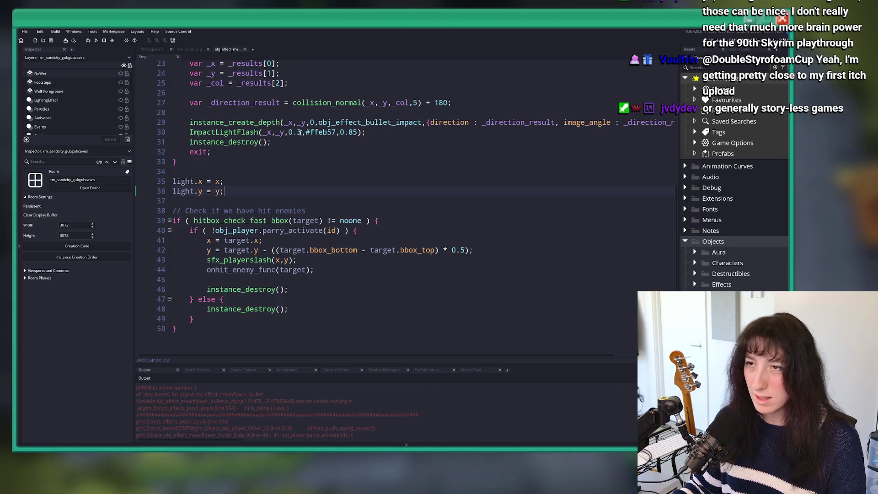
click(159, 53)
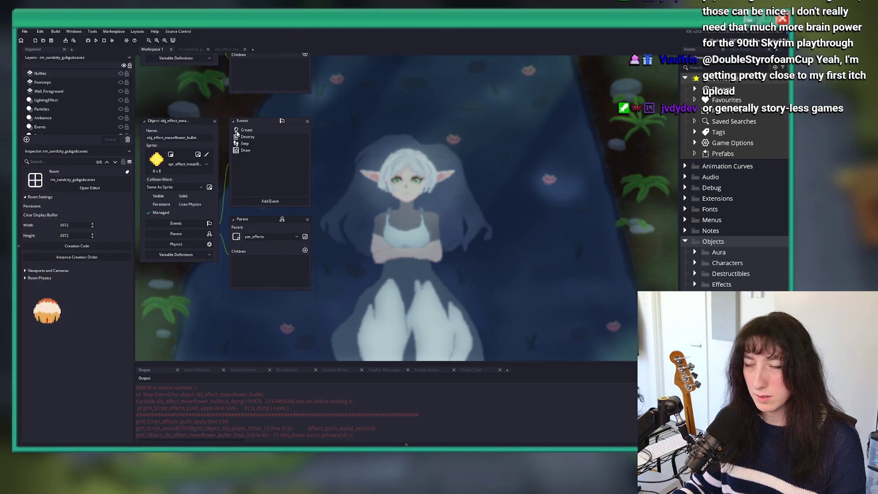
click(474, 146)
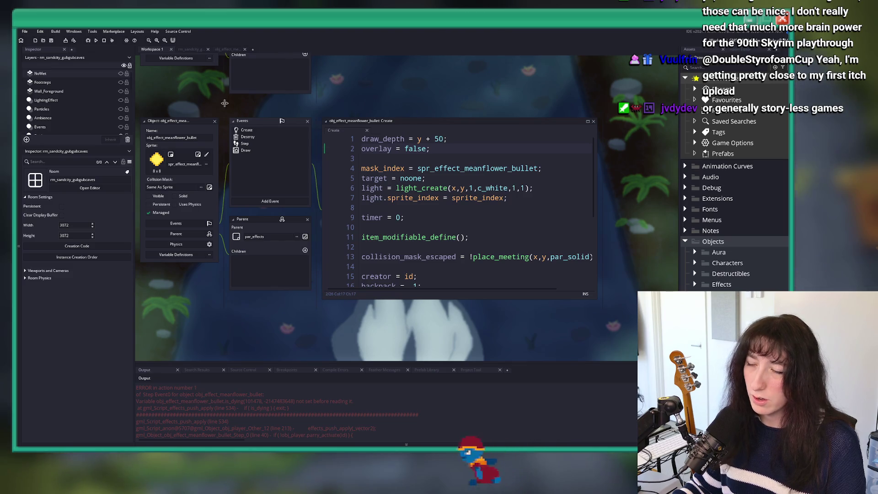
scroll(224, 105, up, 3)
Open and close obj_platform from the asset search, then open obj_player
key(ctrl+t)
text(obj)
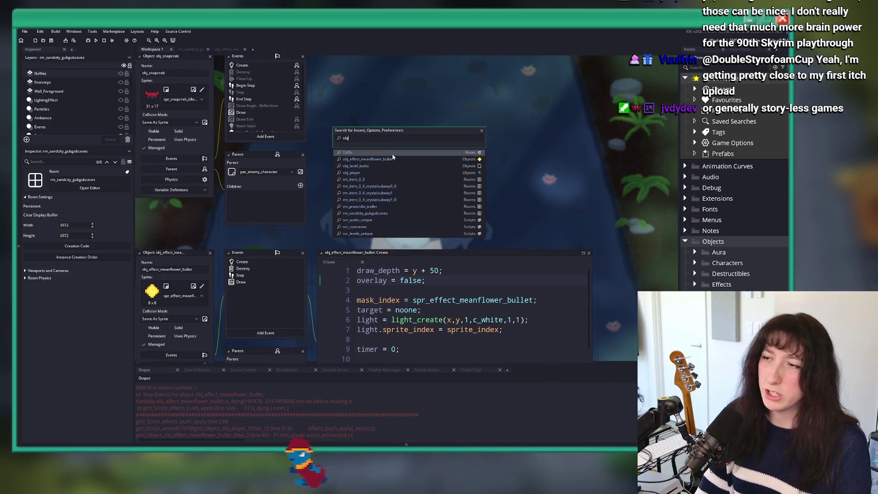
text(_platform)
key(Return)
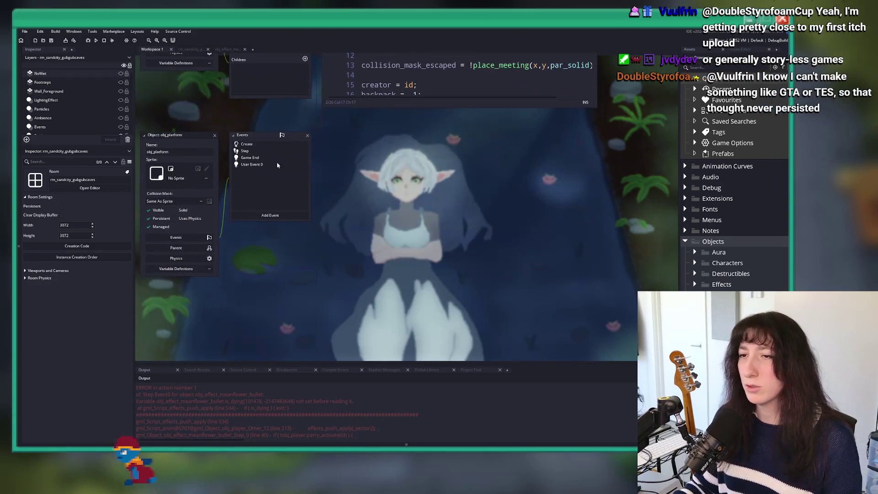
click(214, 135)
key(ctrl+t)
text(obj)
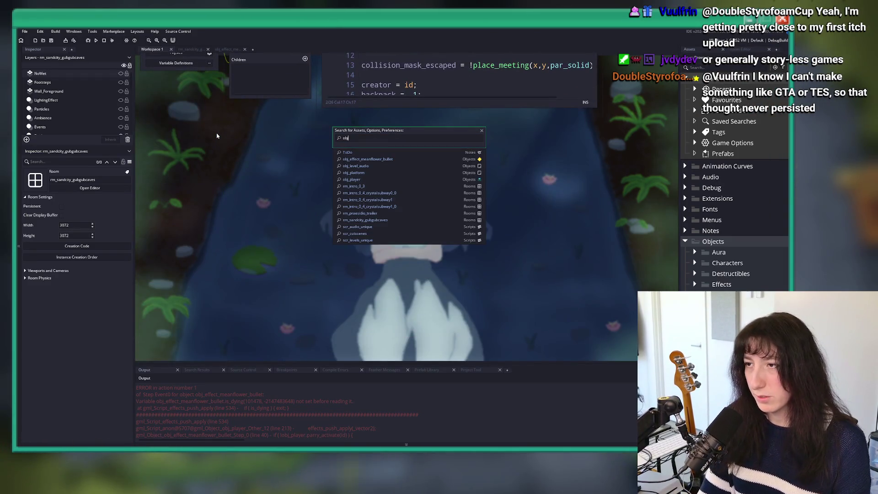
text(_player)
key(Return)
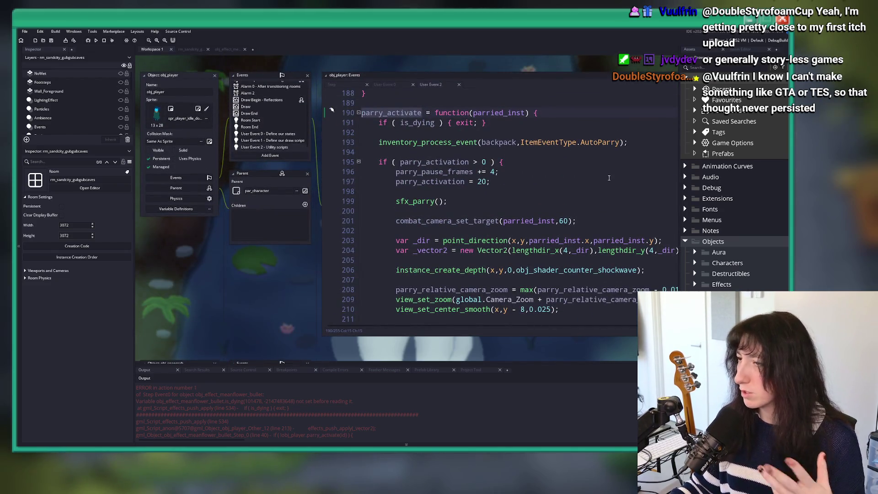
Dock obj_player's User Event 2 code as its own tab and hide the panels with F12
click(594, 153)
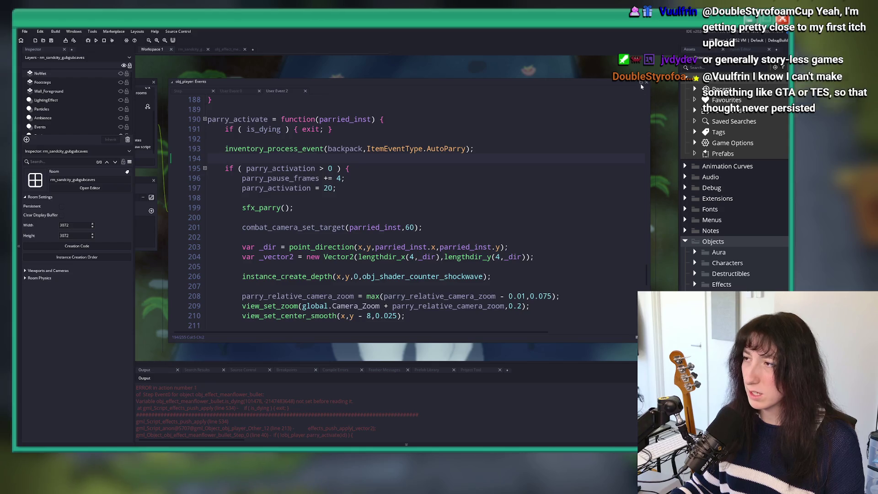
click(641, 83)
key(F12)
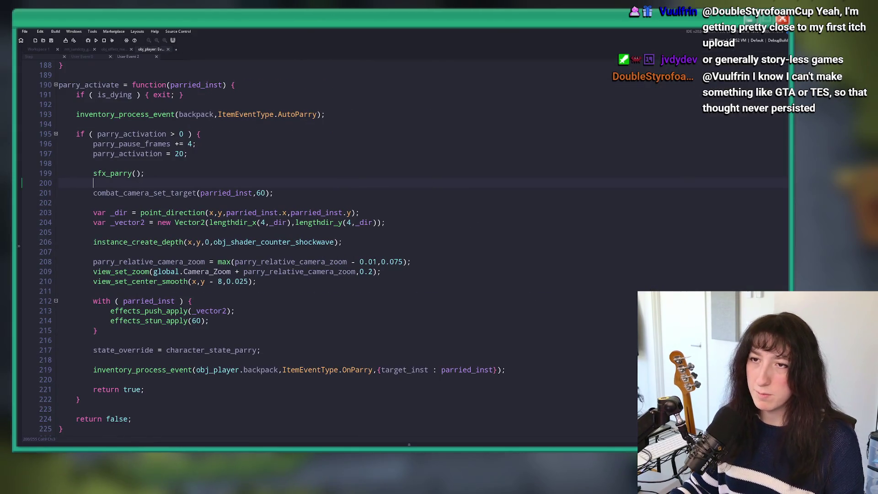
scroll(221, 262, down, 2)
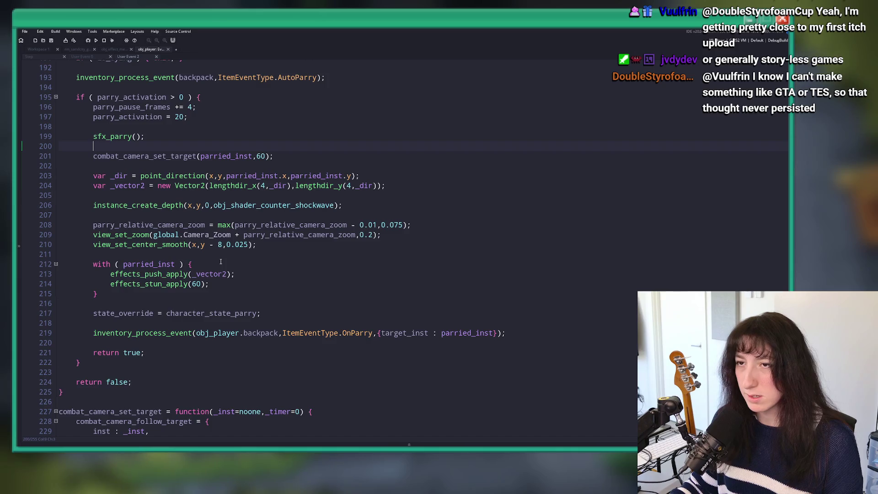
scroll(220, 261, up, 2)
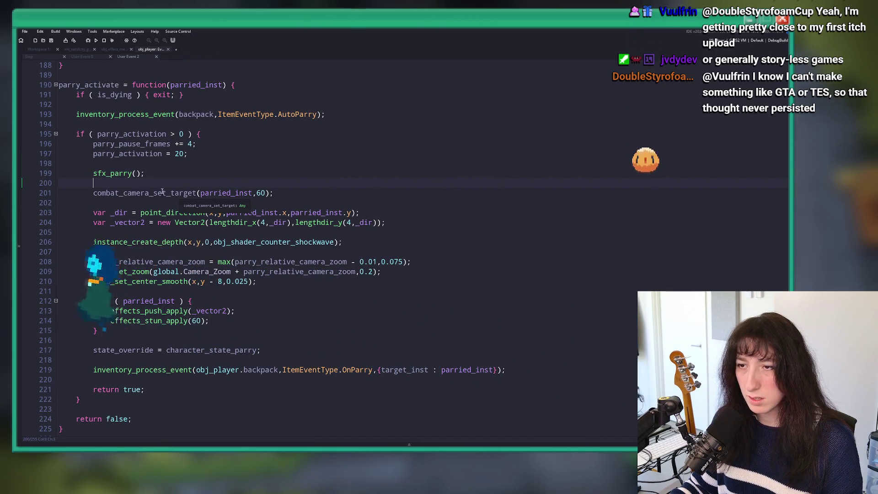
click(265, 192)
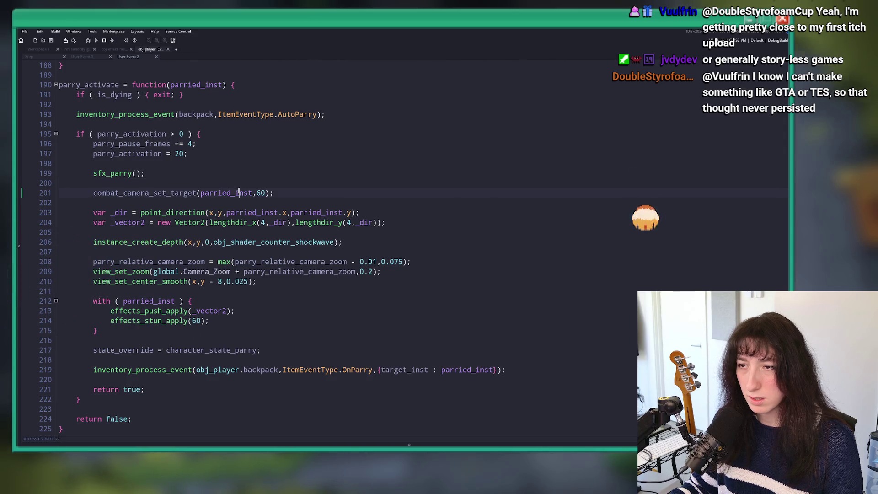
Insert a new line 201 after sfx_parry() and start typing 'if ( object'
click(193, 172)
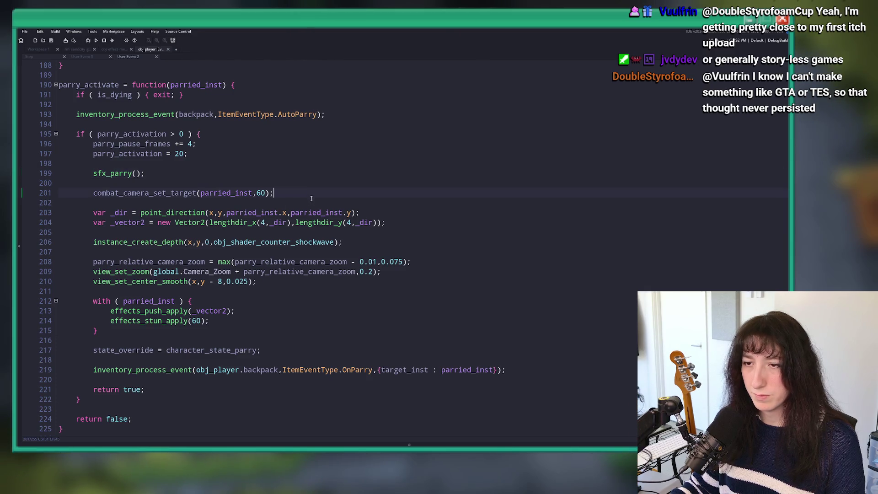
click(277, 178)
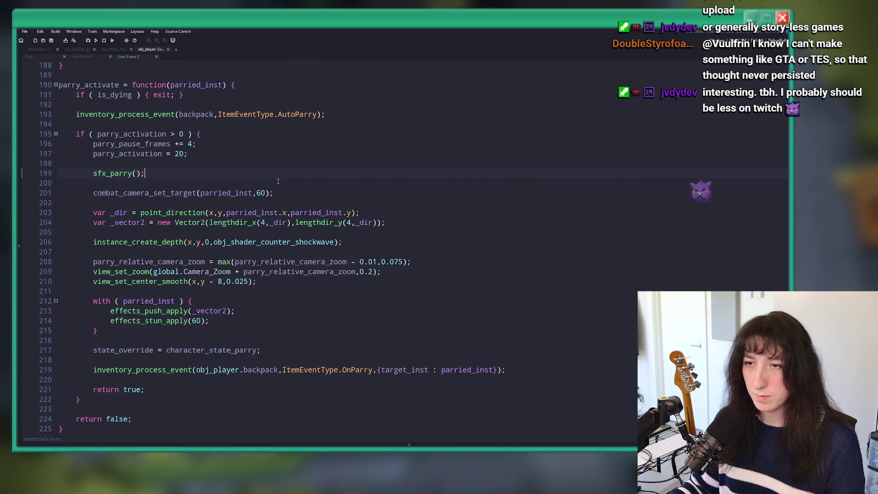
key(Down)
key(Return)
text(switchk)
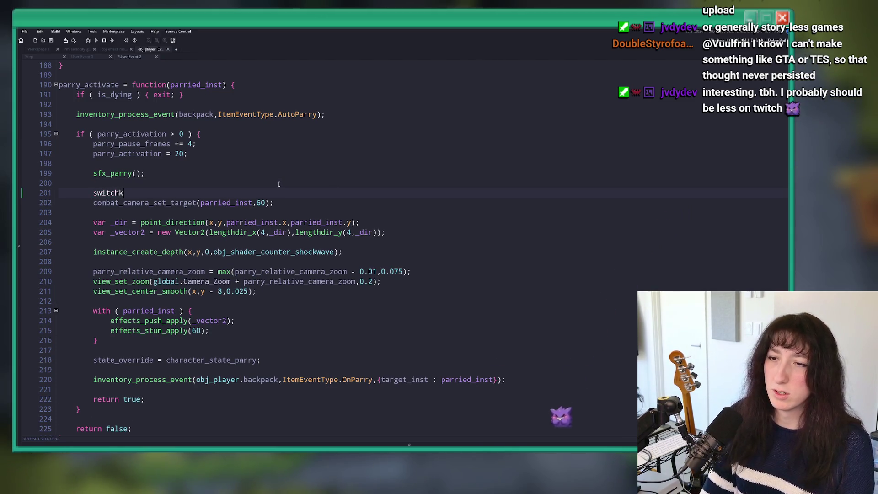
key(BackSpace)
key(BackSpace)
key(BackSpace)
text(k)
key(BackSpace)
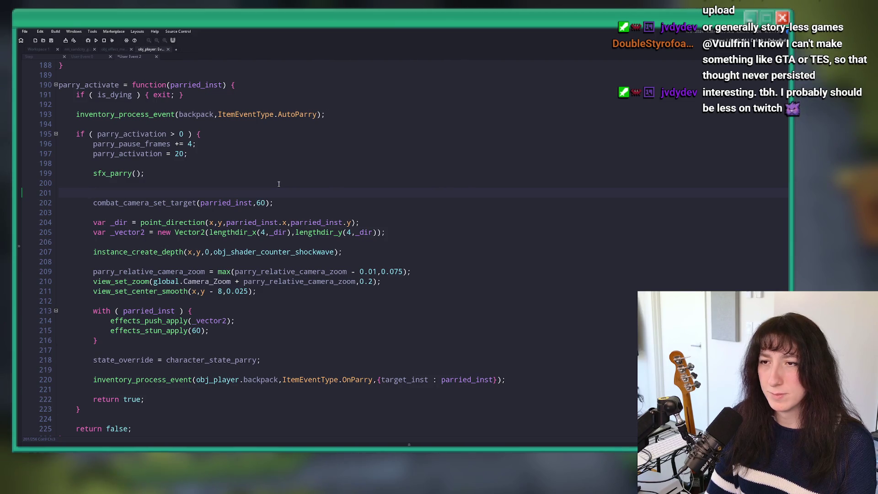
text(if ( object)
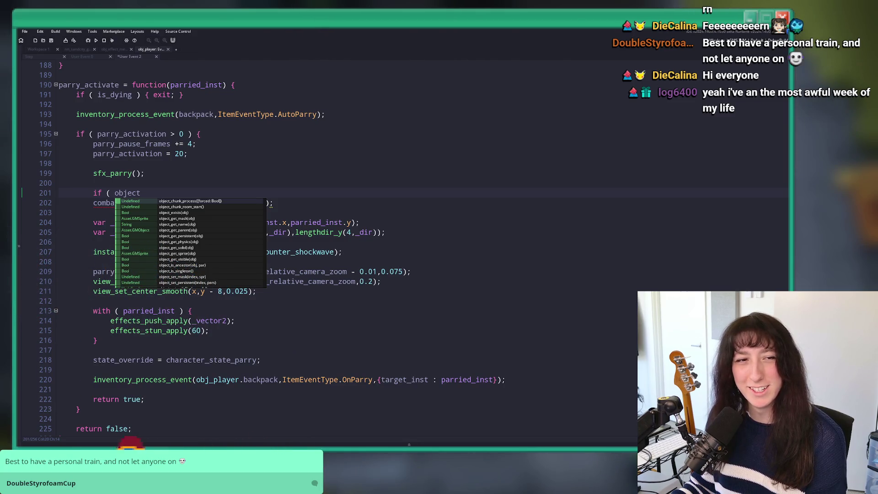
Complete line 201 as 'if ( object_is_ancestor(parried_inst.object_index,par_enemy) ) {'
text(_is_ancestor()
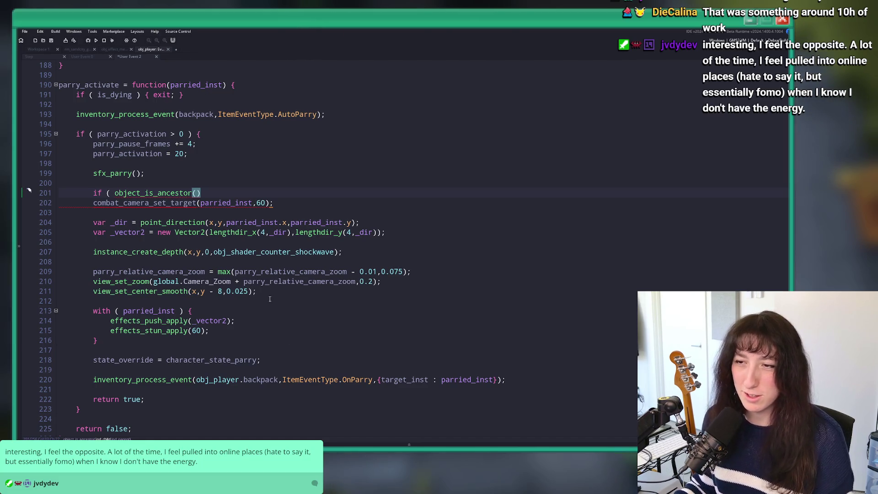
key(Right)
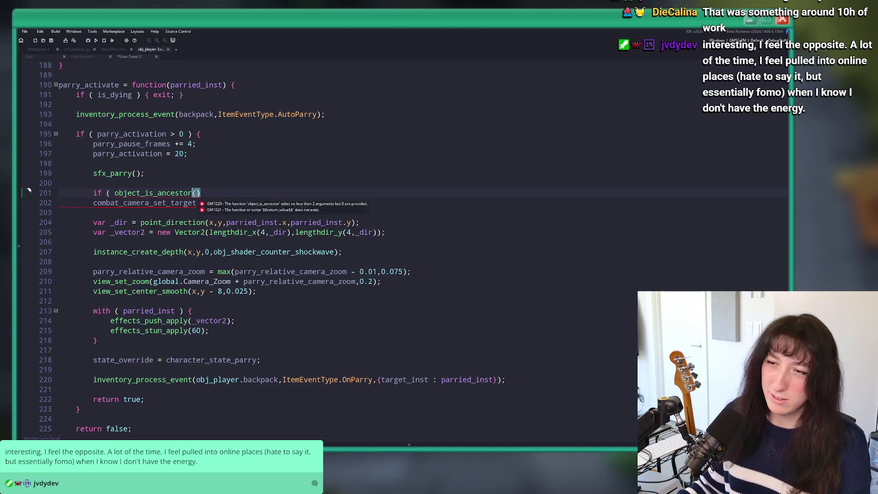
mouse_move(209, 195)
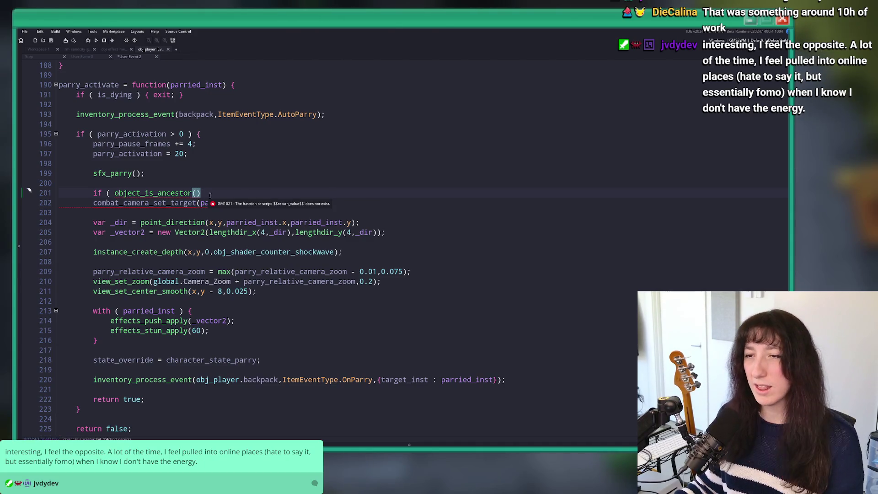
key(Left)
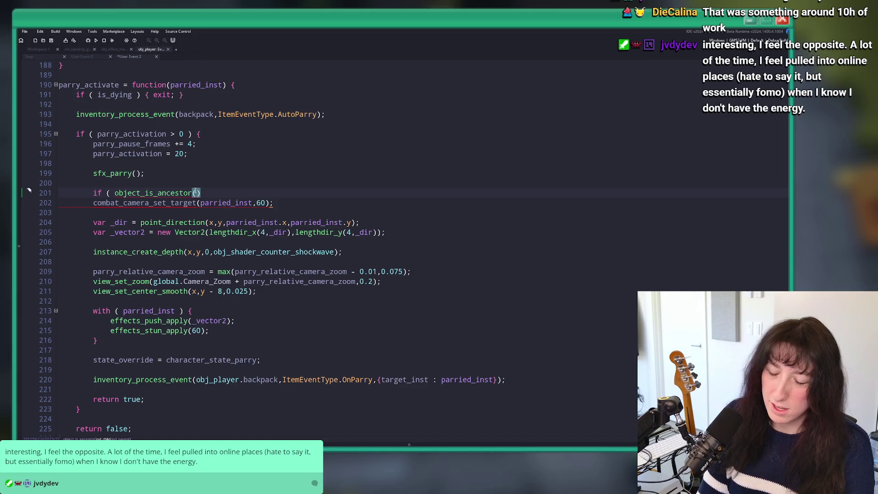
text(object_inuir)
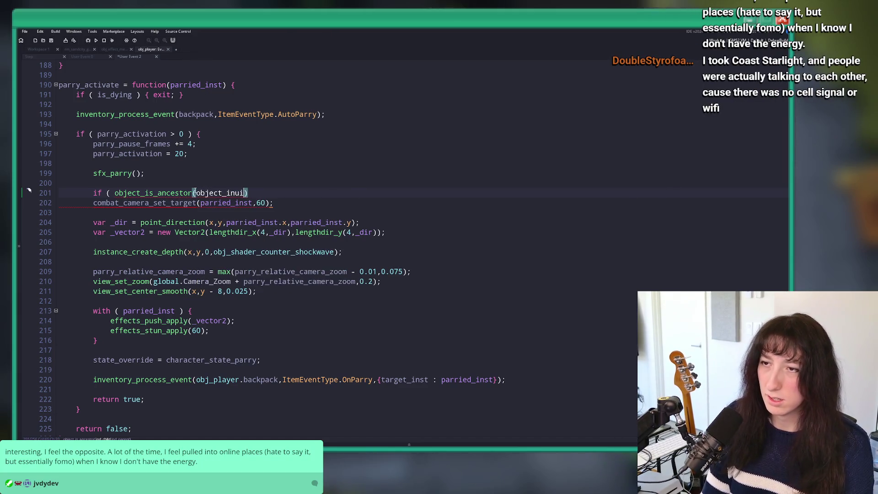
key(ctrl+BackSpace)
text(ied_inst.)
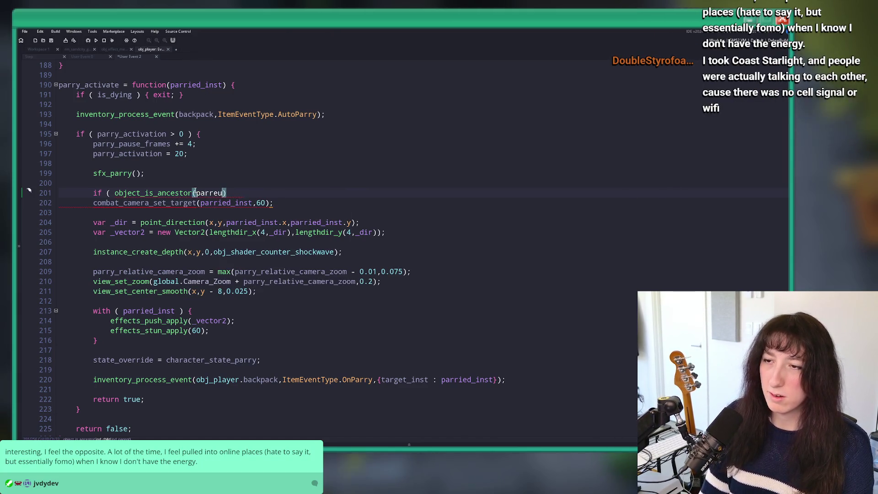
text(object_index)
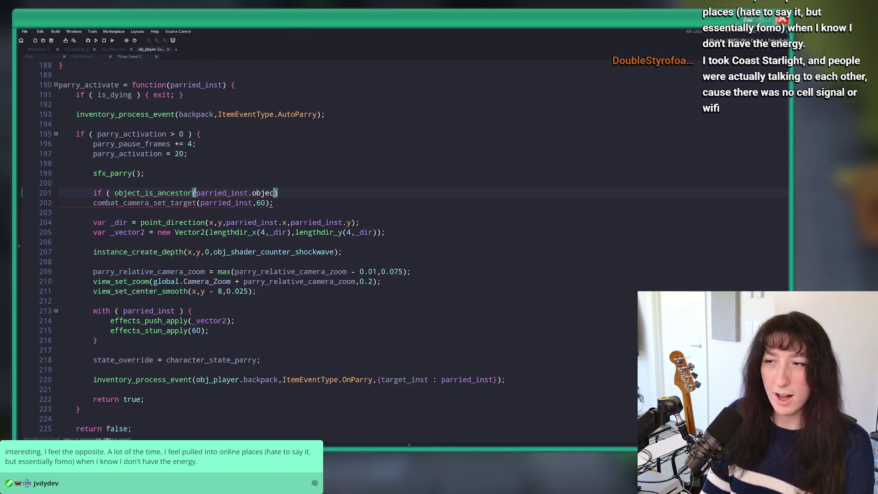
text(,par_ene)
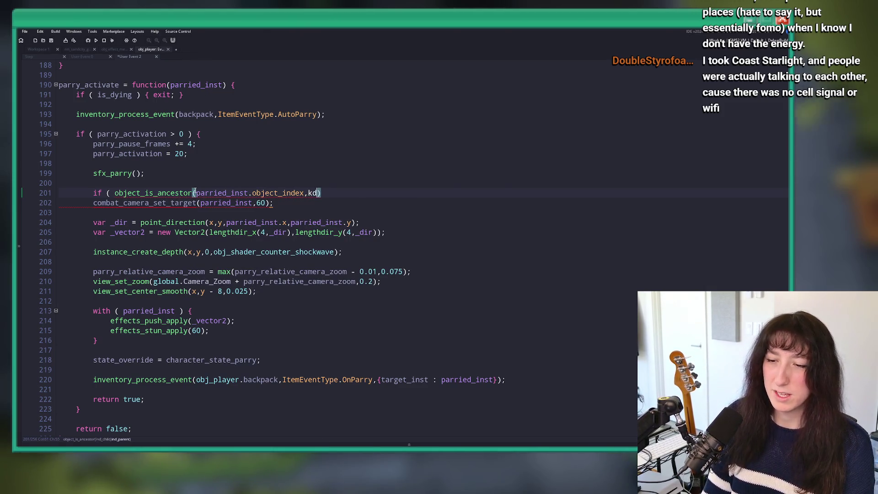
text(my) ) {)
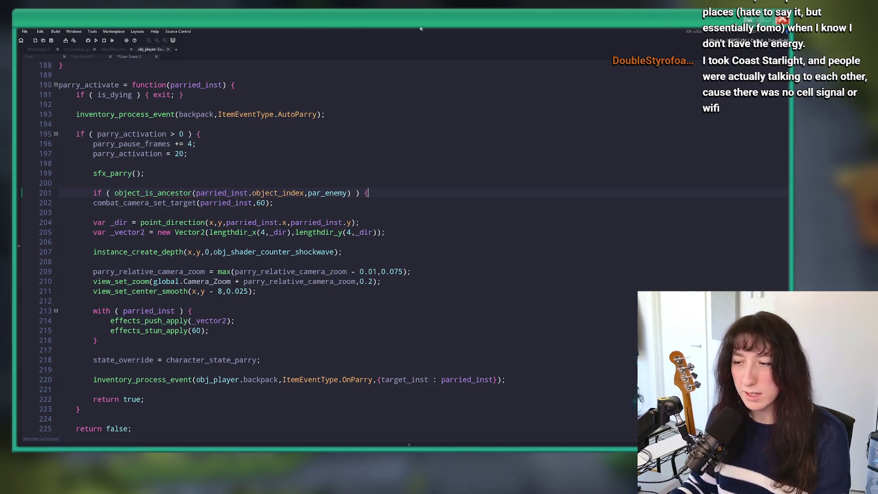
Close the par_enemy block with a brace after line 216 and indent lines 202–216
click(531, 377)
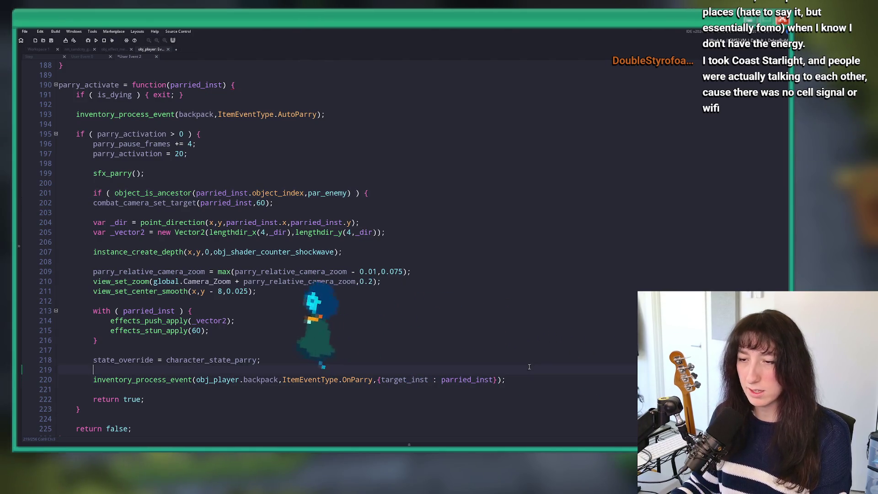
click(425, 334)
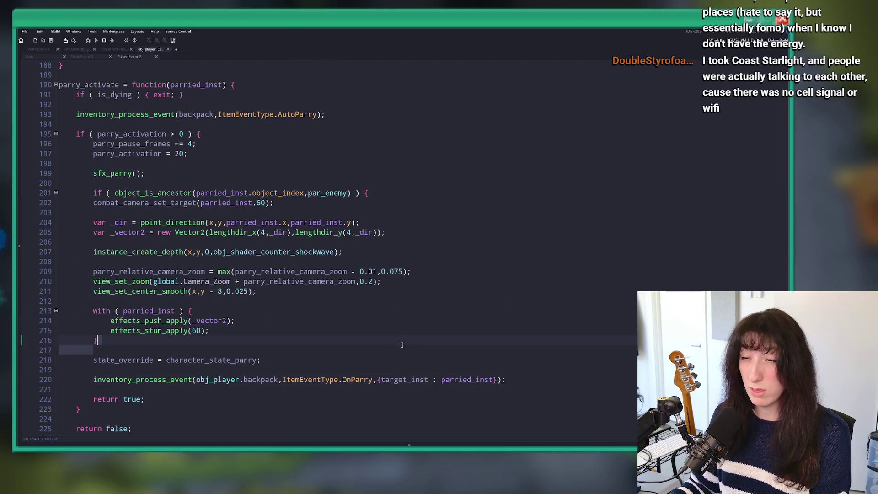
key(Down)
key(Return)
text(})
drag(105, 340, 87, 206)
key(Tab)
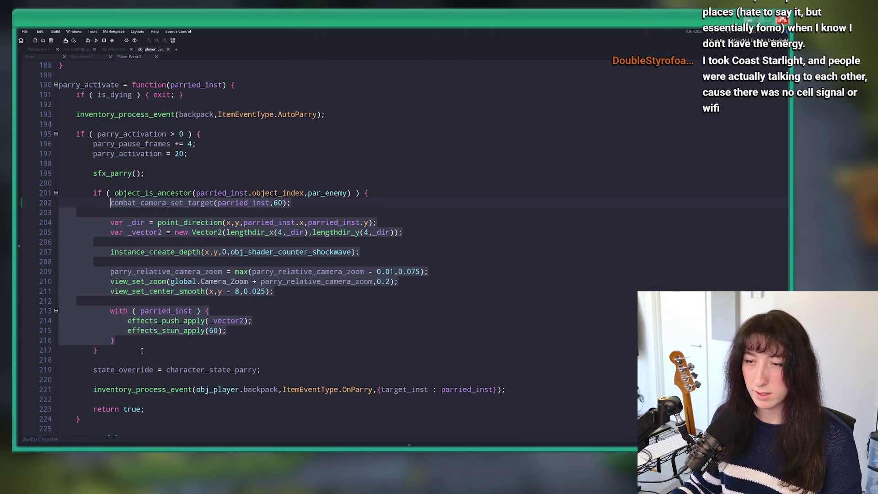
Add 'else if ( object_is_ancestor(parried_inst.object_index,par_effects) ) {' after the closing brace
click(147, 349)
text(else if ( object_is_ancest)
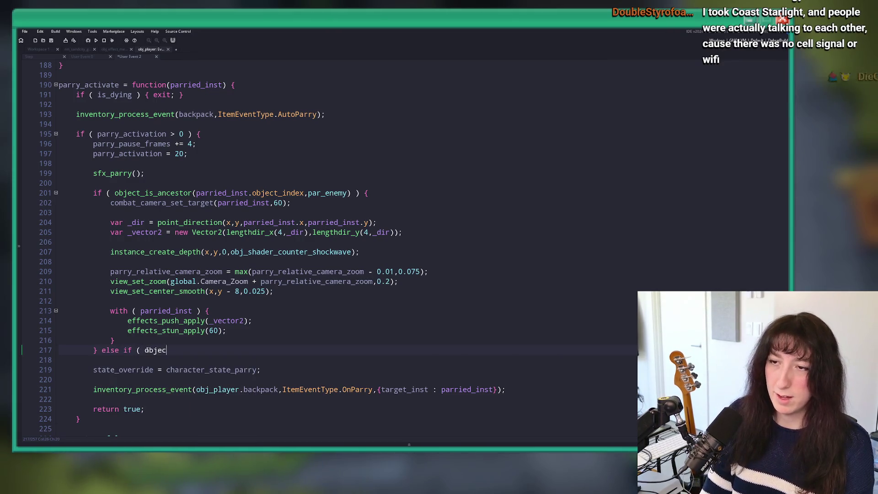
text(or)
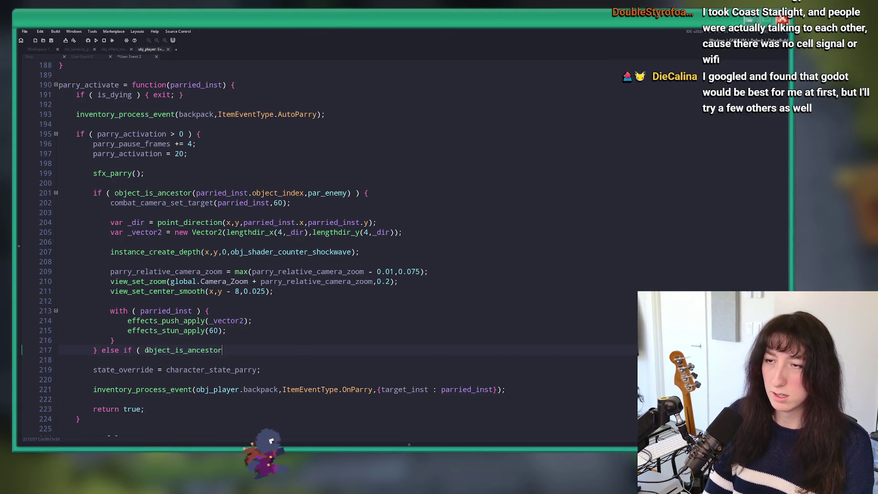
text((parried_inst.object_index)
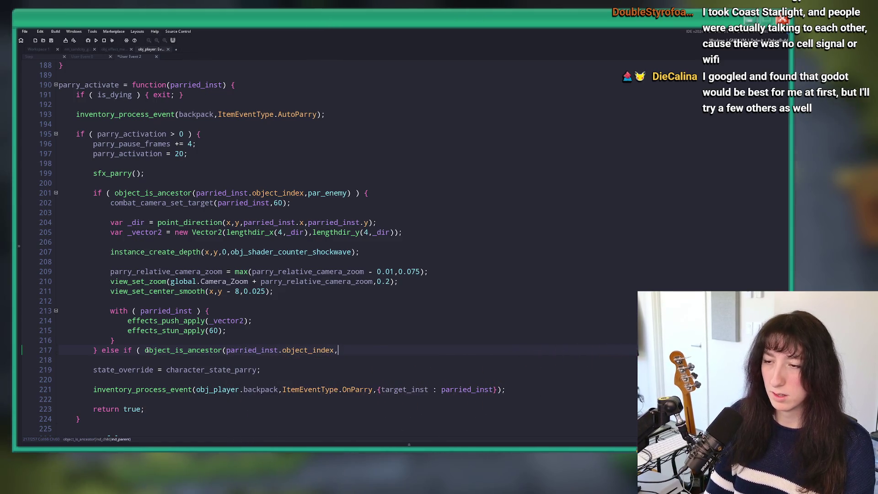
text(,par_effects)
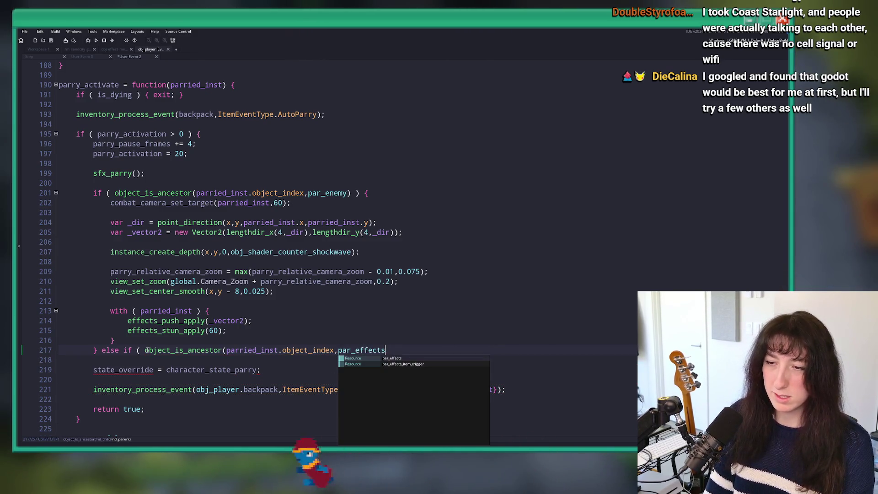
text() ) {)
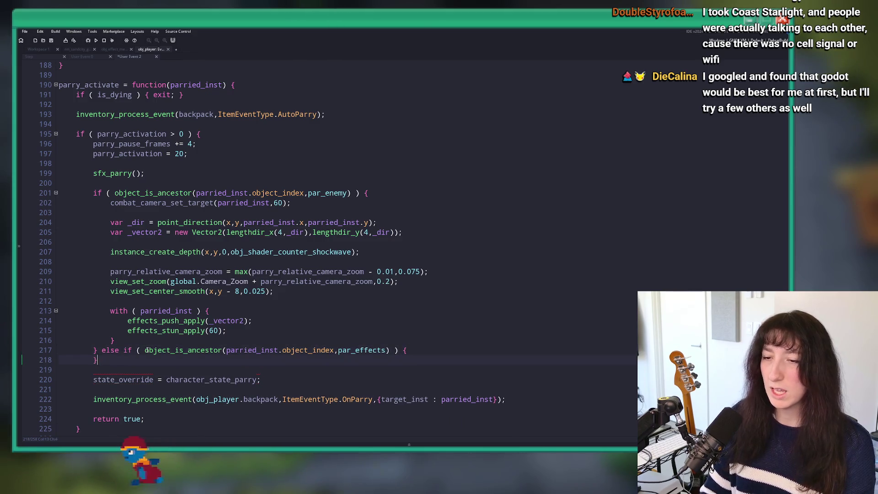
key(Return)
key(Return)
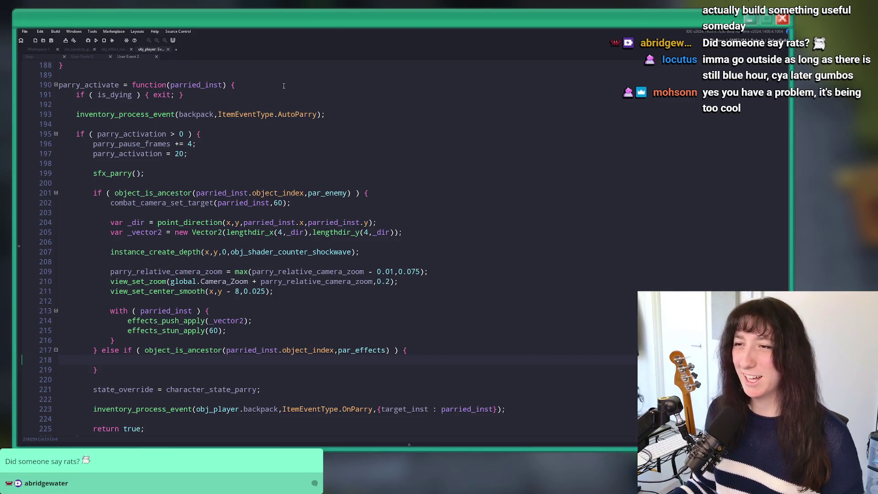
Return focus to the parry_activate code editor
click(364, 122)
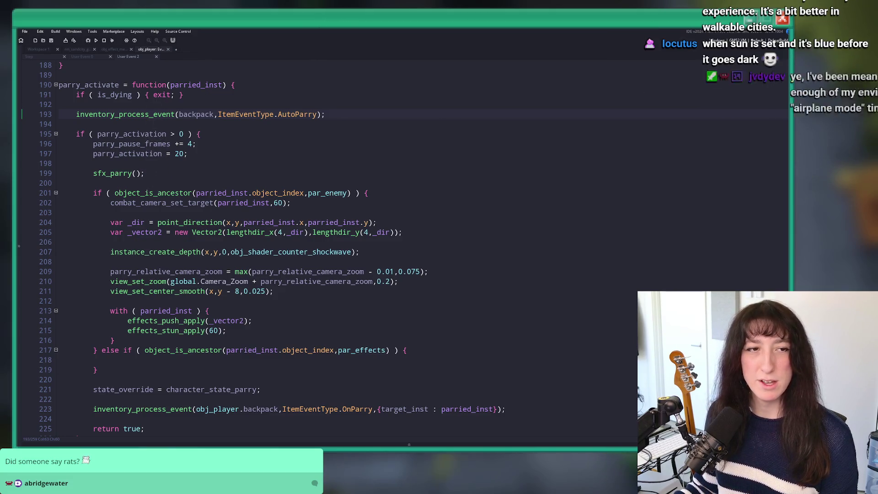
Copy the camera, shockwave and zoom code from lines 202–211 into the par_effects branch and run with F5
scroll(259, 142, down, 3)
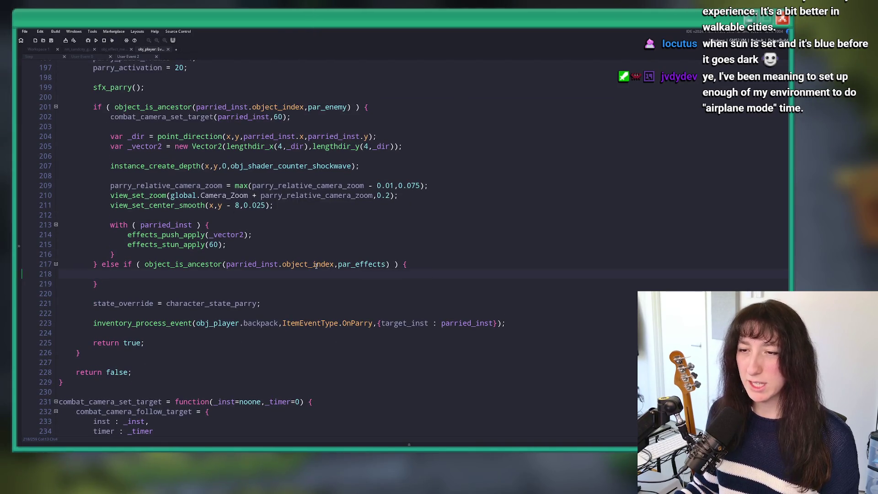
mouse_move(273, 205)
mouse_down()
mouse_move(170, 185)
mouse_move(121, 146)
mouse_move(114, 118)
mouse_up()
key(ctrl+c)
click(127, 273)
key(ctrl+v)
click(295, 274)
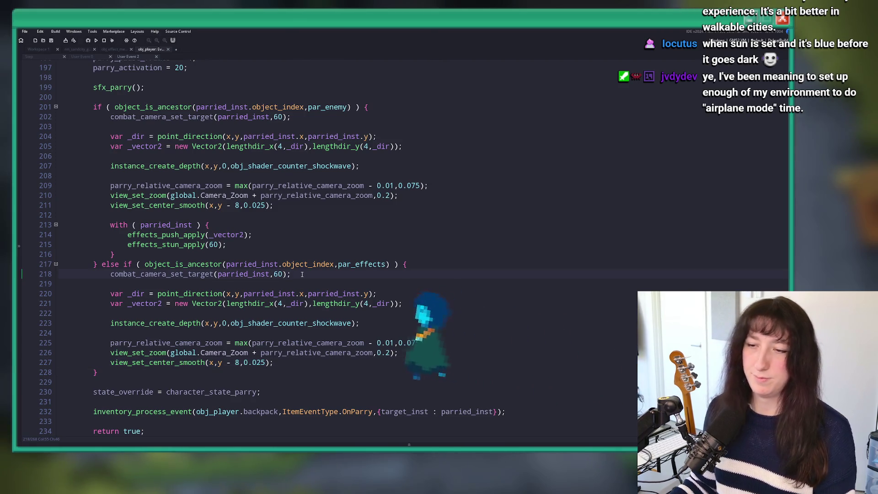
key(F5)
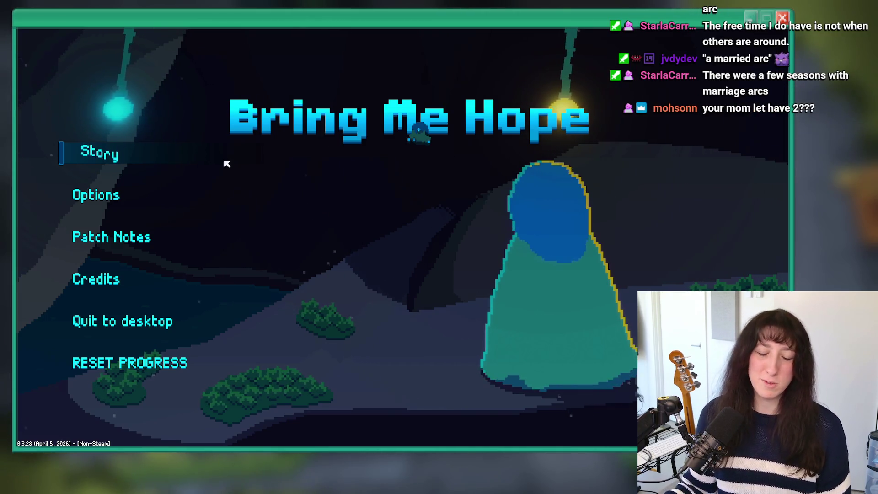
Start Story mode and warp from Void Landing to Sea Cave City with the debug console
click(81, 152)
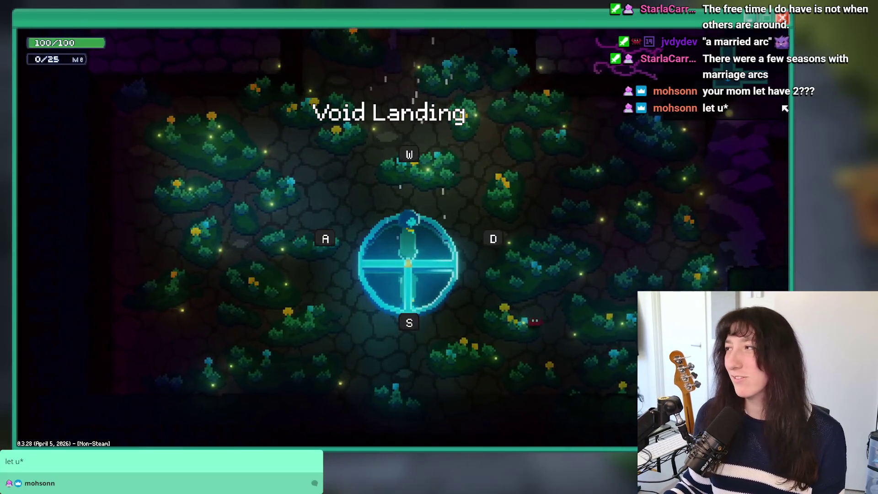
key(Up)
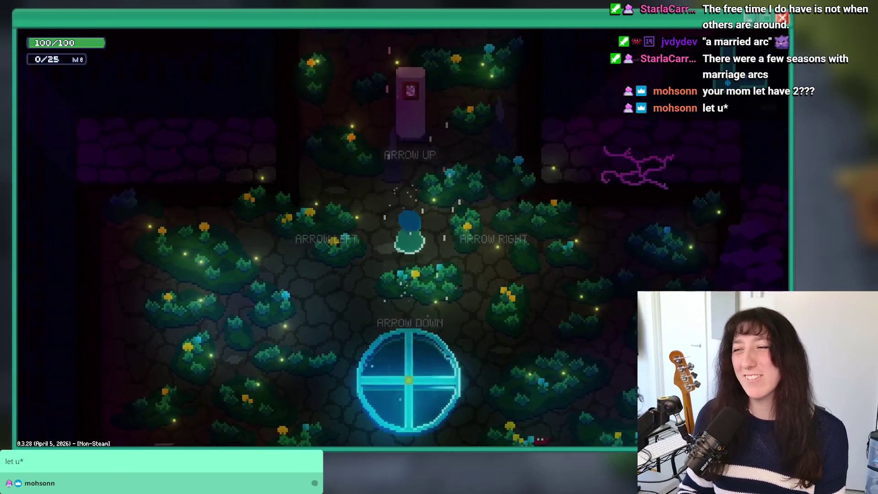
key(grave)
key(Up)
key(Return)
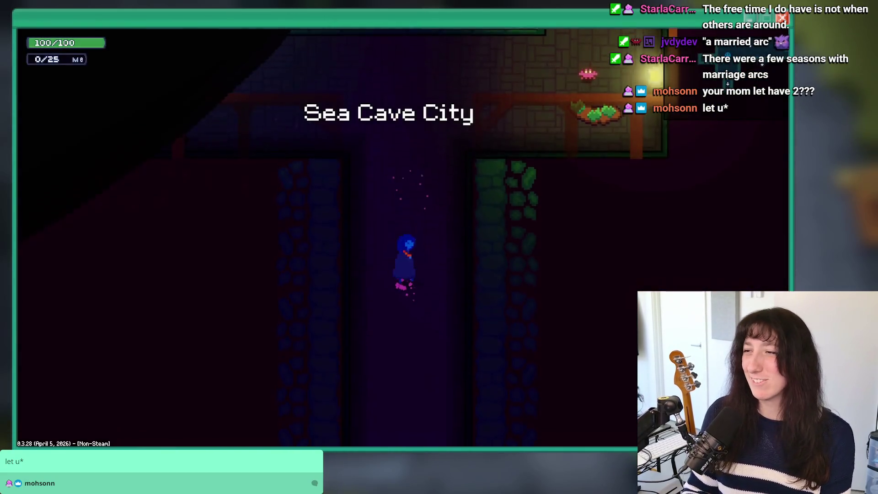
Walk toward the Sea Cave City archway and warp to the next level, a dark plant-filled cave
key(Right)
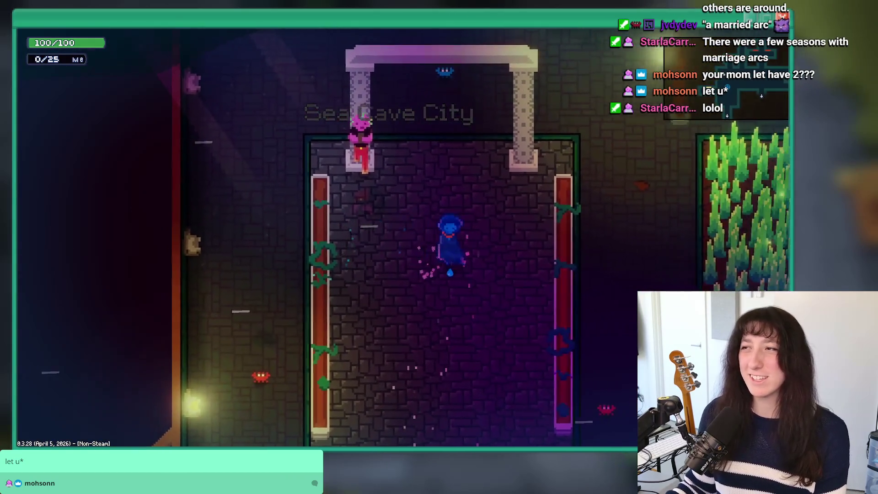
key(Up)
key(grave)
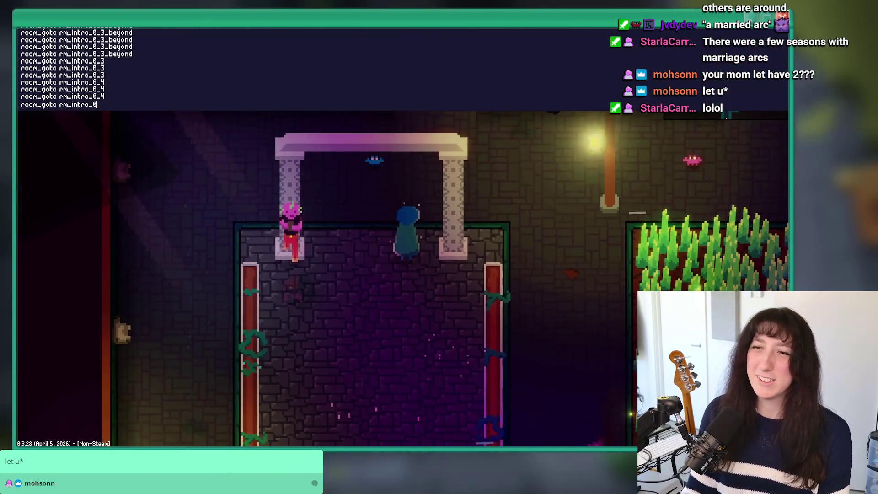
key(Up)
key(Return)
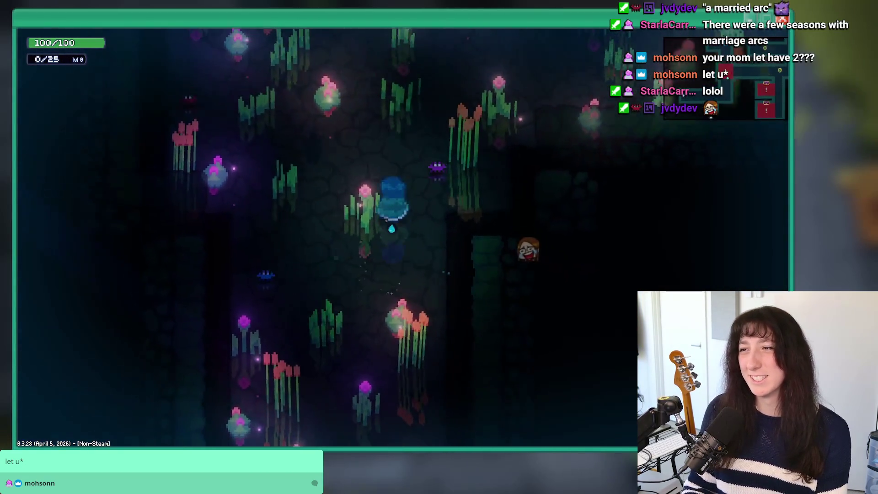
Kill the purple enemy and move through the cave to the stone-walled area, testing parries
key(Up)
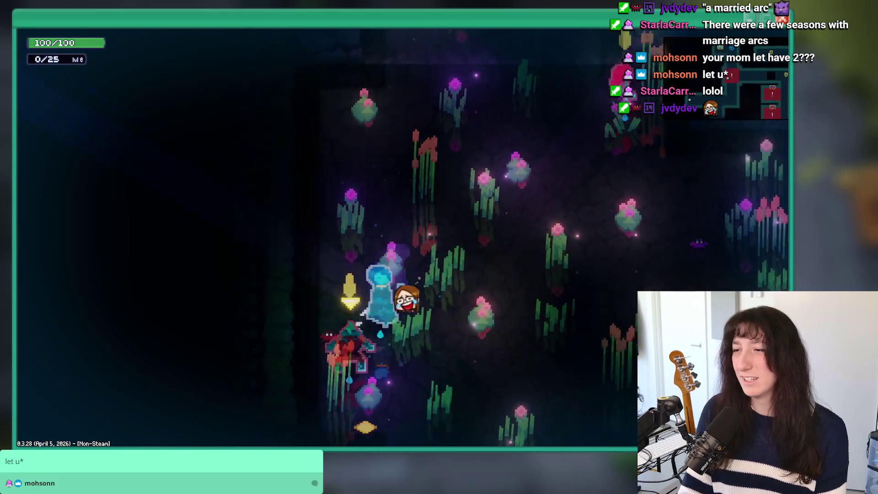
key(Up)
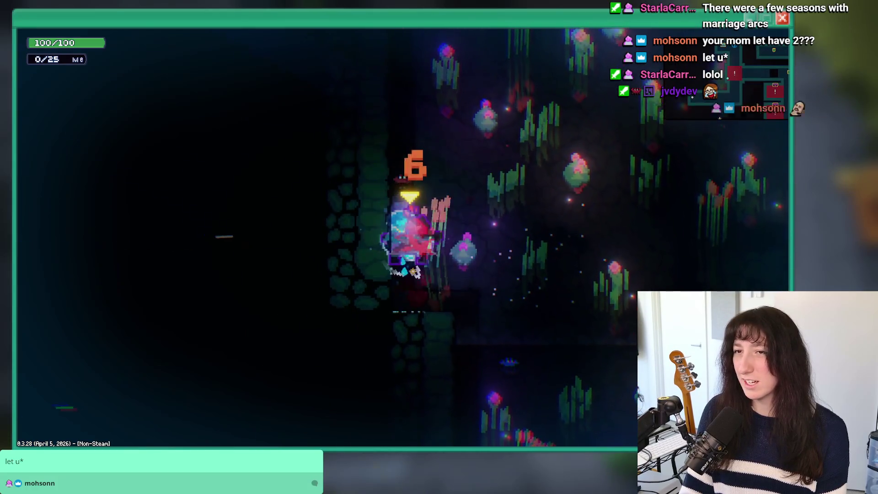
key(Right)
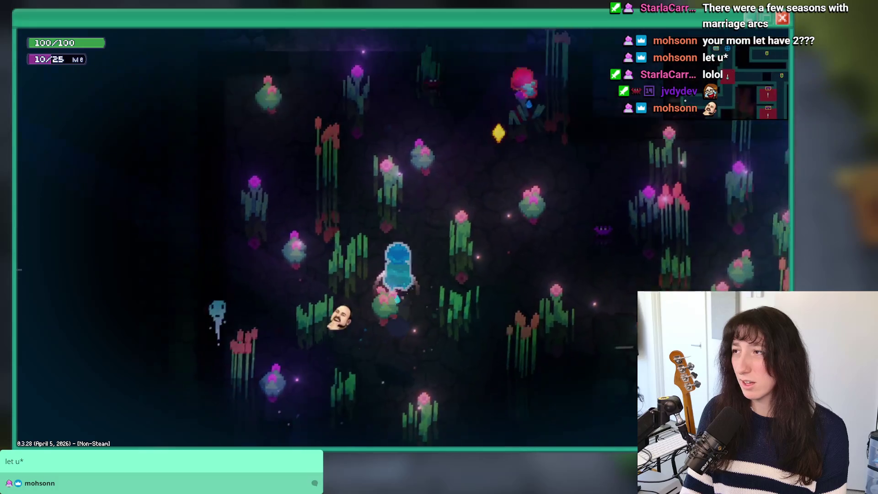
key(Left)
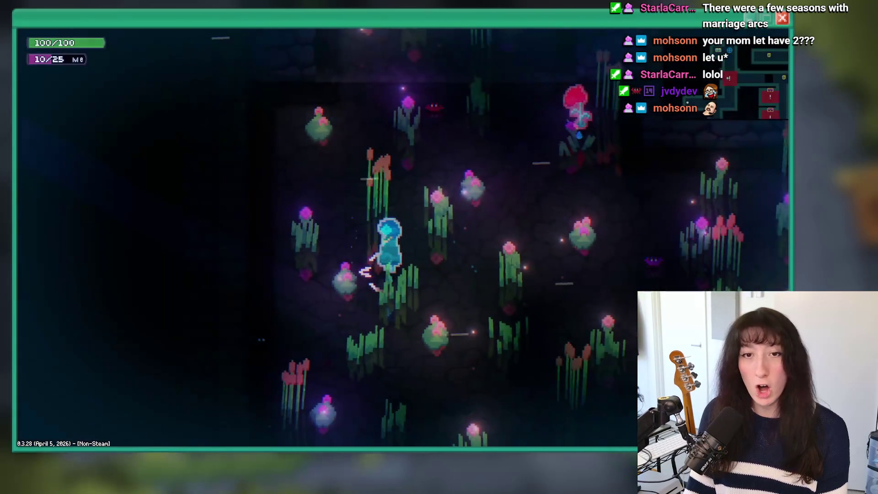
key(Right)
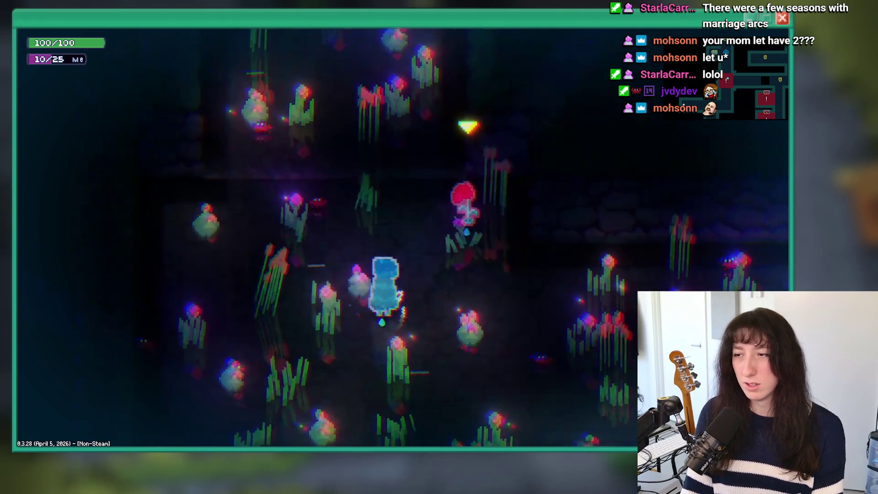
key(Up)
key(Down)
key(Left)
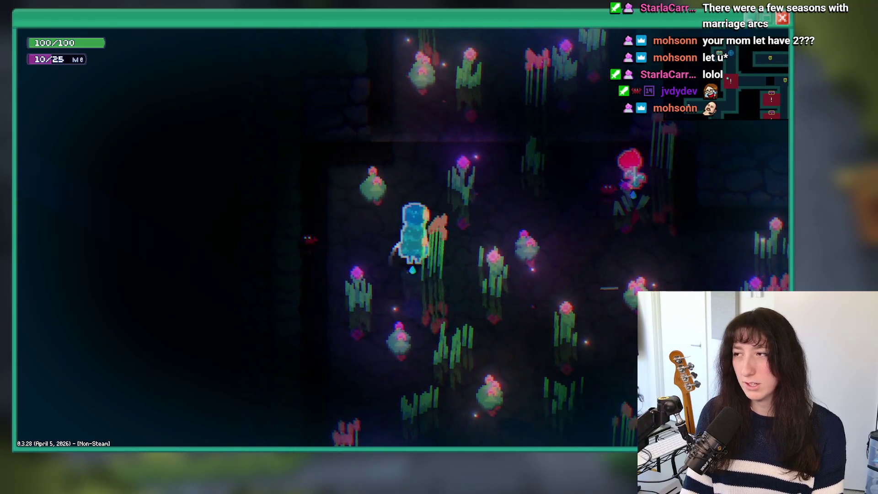
key(w)
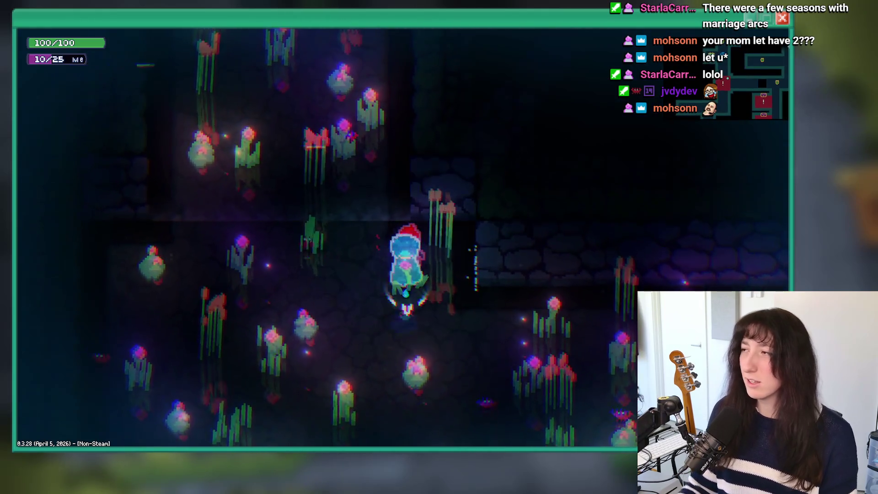
Close the running game and return to the player's code in the editor
key(Escape)
click(312, 186)
scroll(273, 237, down, 2)
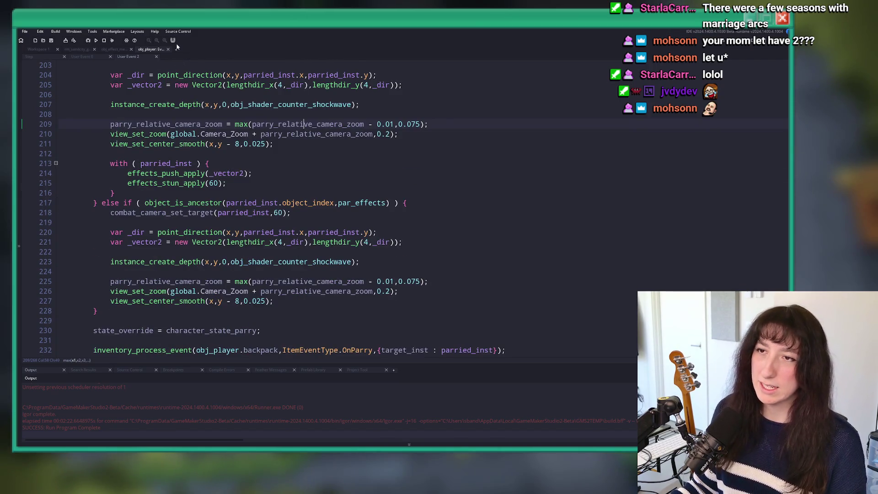
Bring up the bullet object's Step code at the enemy hit check block
click(88, 58)
click(47, 58)
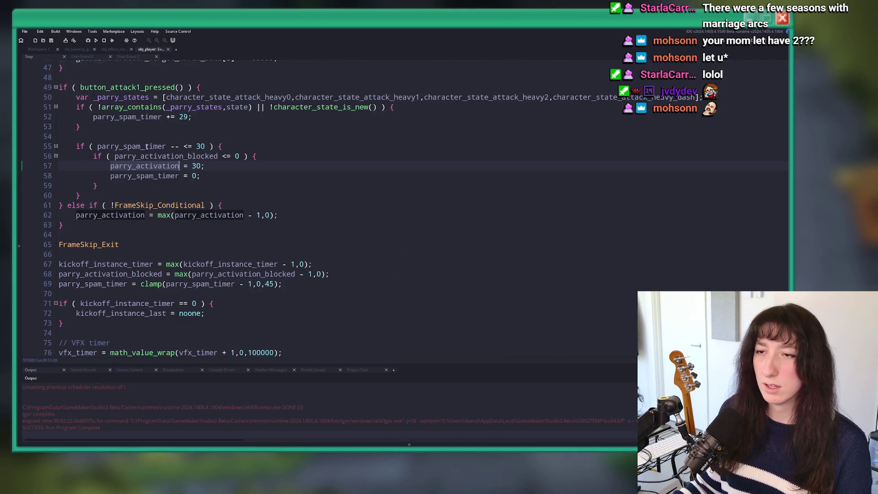
key(ctrl+Tab)
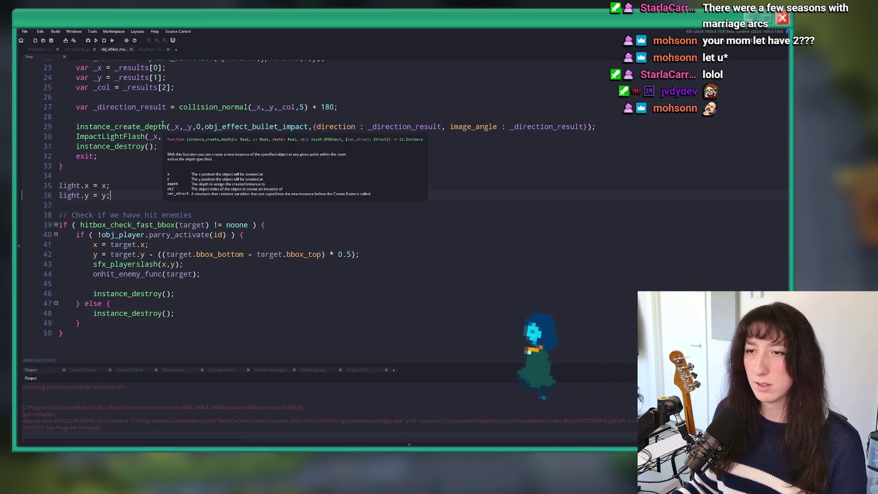
scroll(229, 182, up, 2)
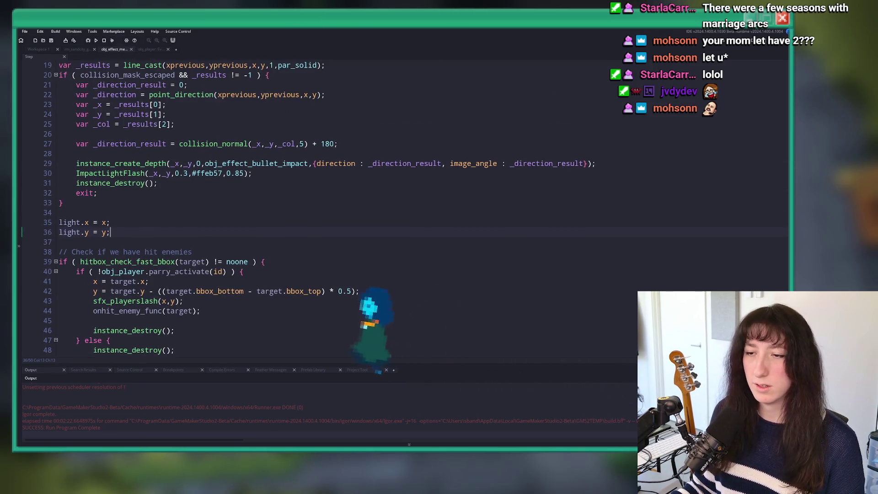
click(290, 261)
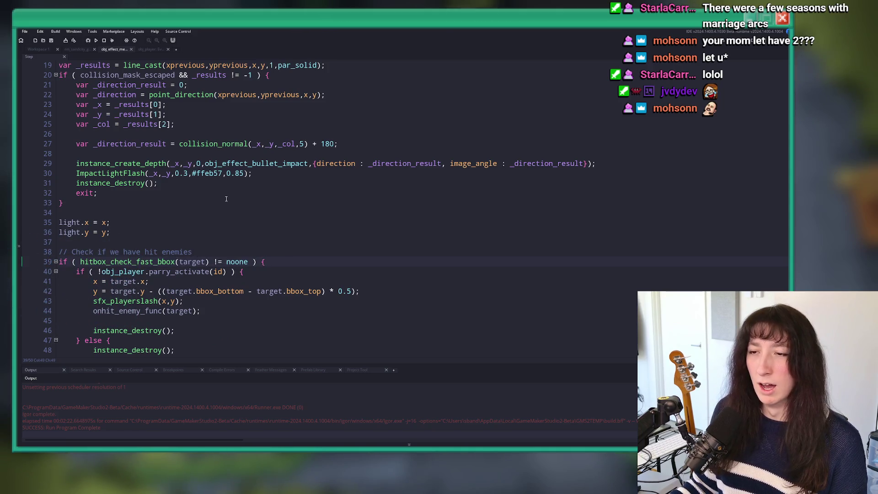
scroll(226, 199, down, 2)
click(205, 275)
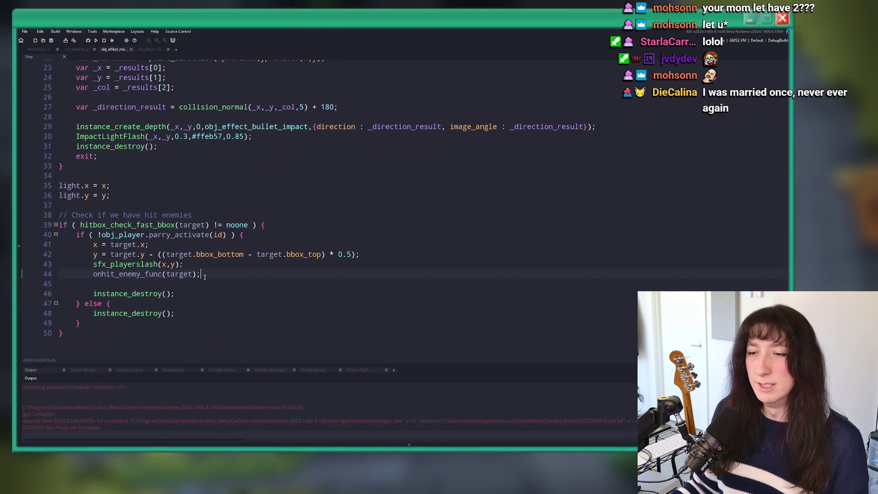
Copy the parry branch's hit code, lines 41–44, into the else branch
drag(205, 276, 93, 241)
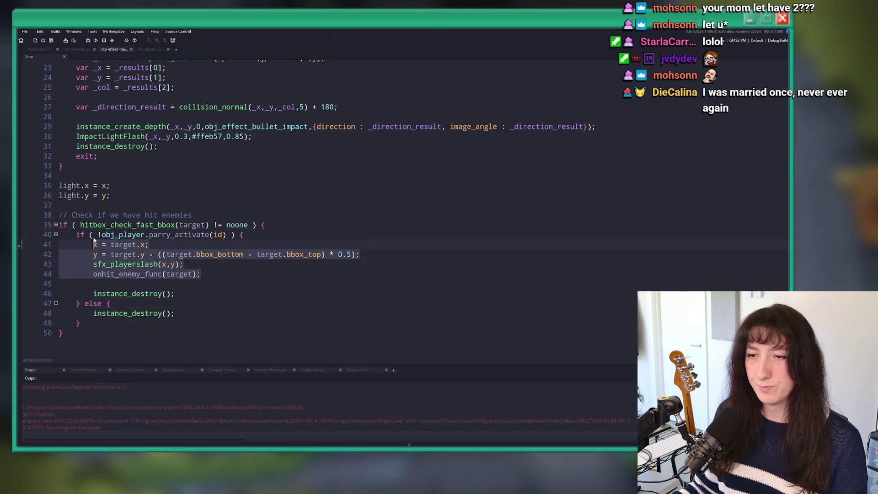
click(384, 303)
scroll(195, 259, up, 5)
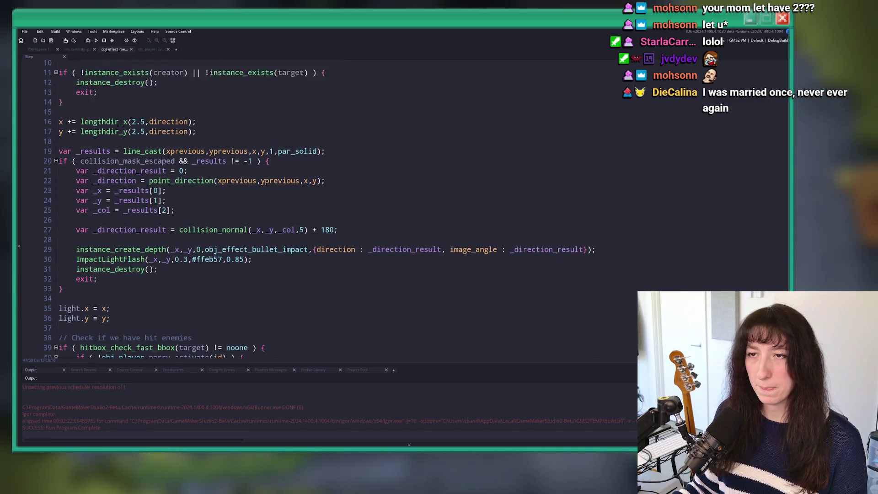
scroll(195, 260, down, 6)
key(Return)
key(ctrl+v)
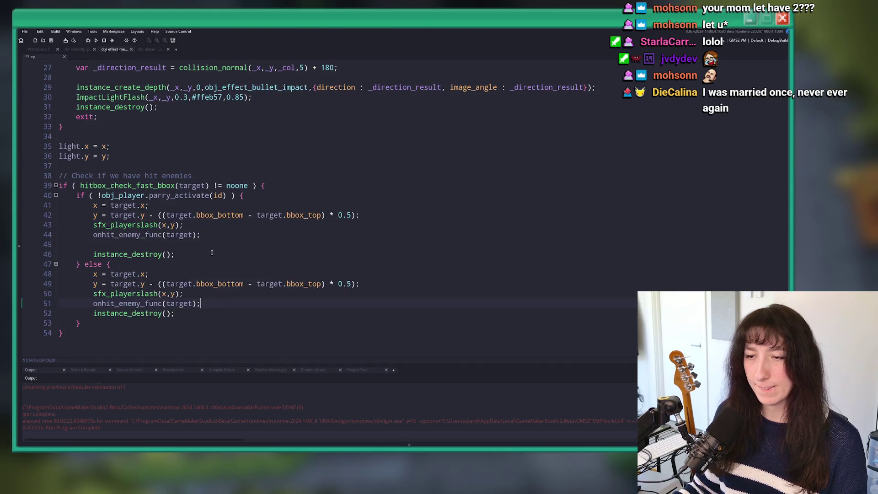
key(Return)
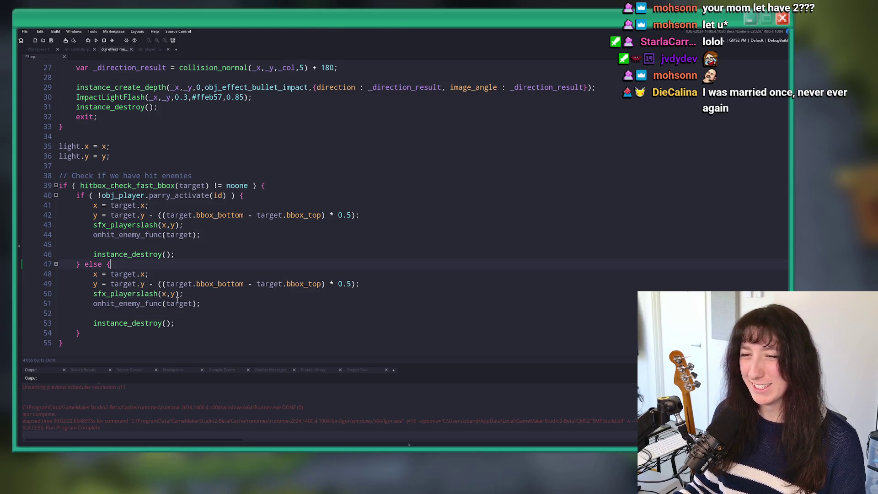
Replace the pasted lines with 'target' and switch to Workspace 1's ToDo list
shift+click(99, 274)
key(BackSpace)
key(BackSpace)
text(target =)
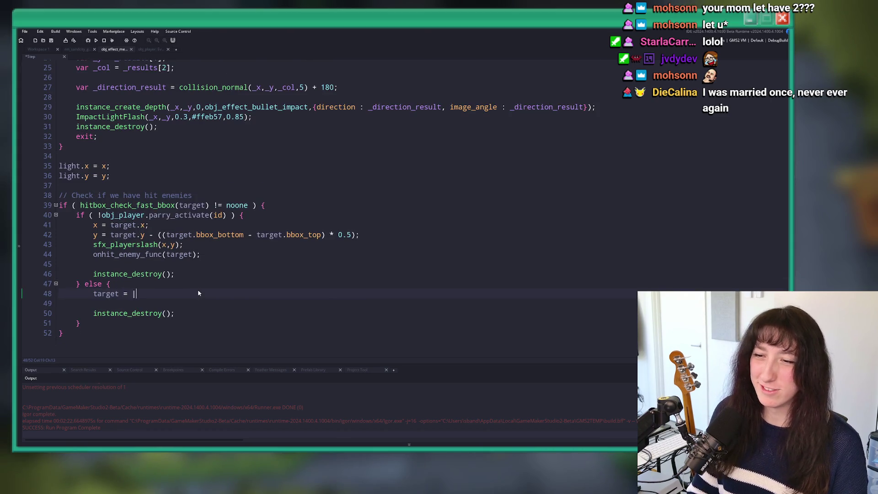
scroll(88, 114, up, 2)
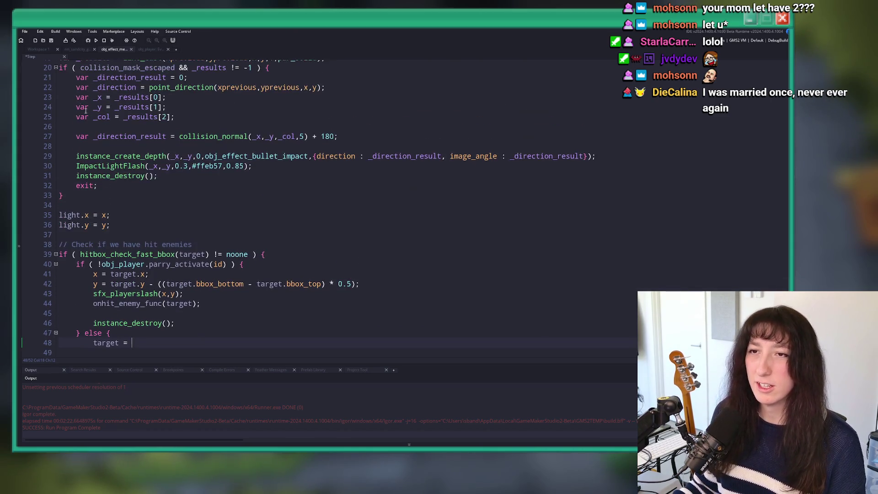
click(38, 48)
scroll(338, 261, up, 5)
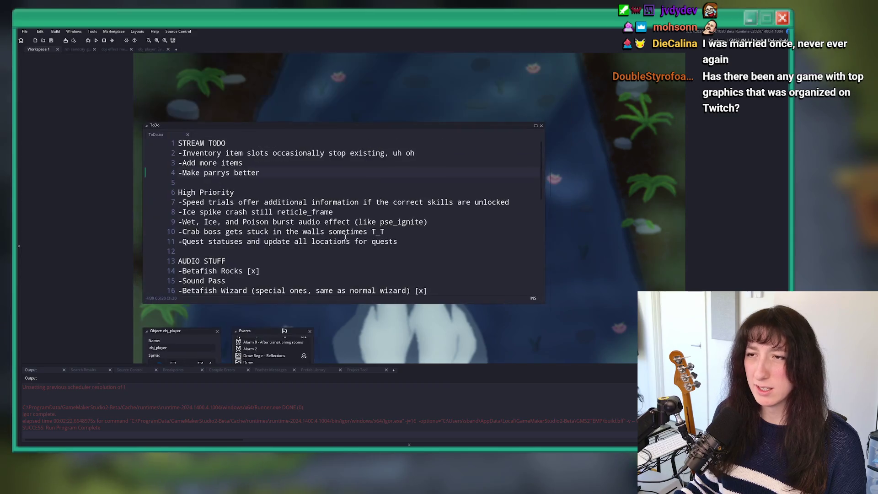
Scroll through the STREAM TODO list in the workspace
key(Up)
key(Up)
key(Up)
scroll(450, 130, up, 3)
scroll(533, 191, down, 5)
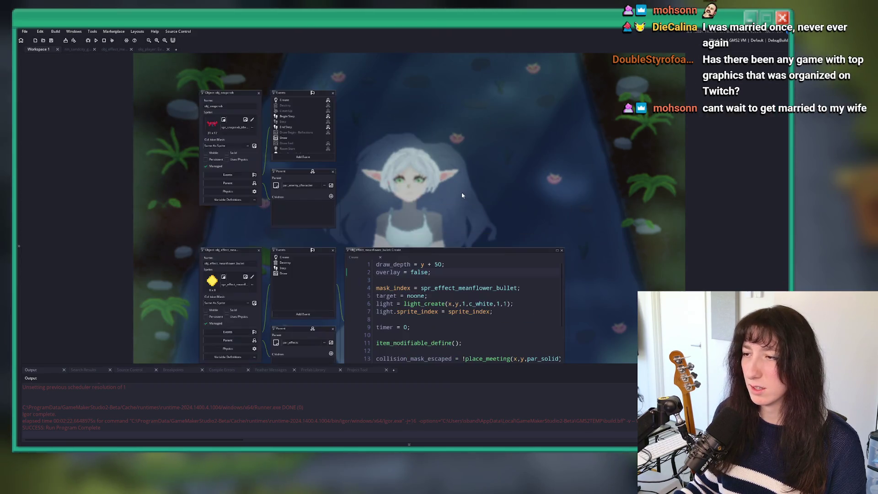
scroll(278, 258, down, 2)
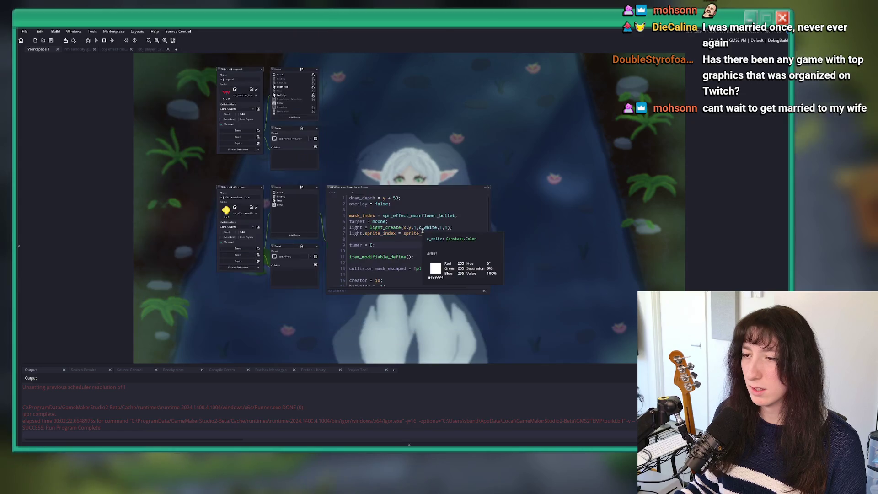
scroll(304, 217, up, 3)
scroll(304, 217, down, 2)
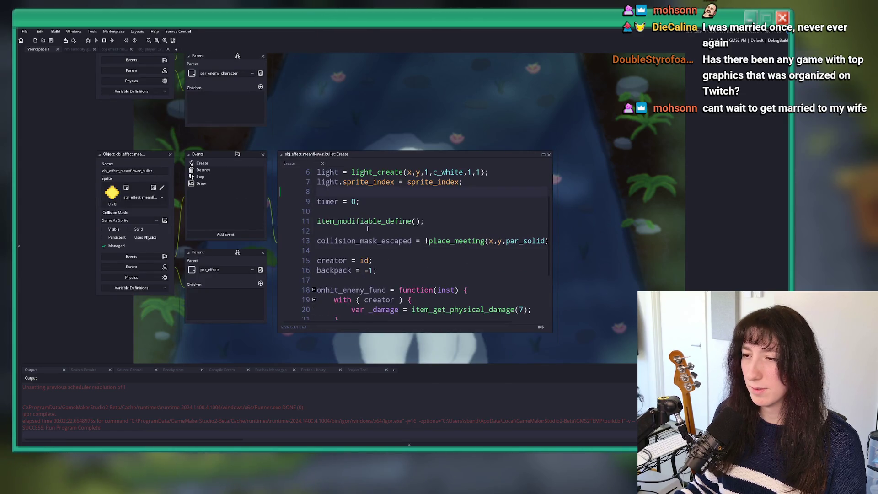
scroll(262, 216, up, 1)
scroll(261, 216, down, 1)
Find obj_effect_meanflower_bullet's creation in obj_meanflower_ranged User Event 0, then return to the bullet Step code
key(ctrl+shift+f)
key(Return)
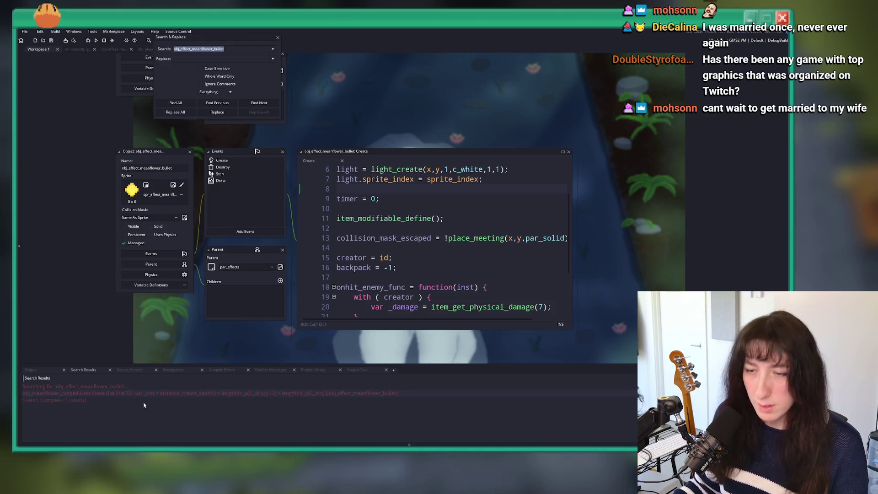
double_click(165, 393)
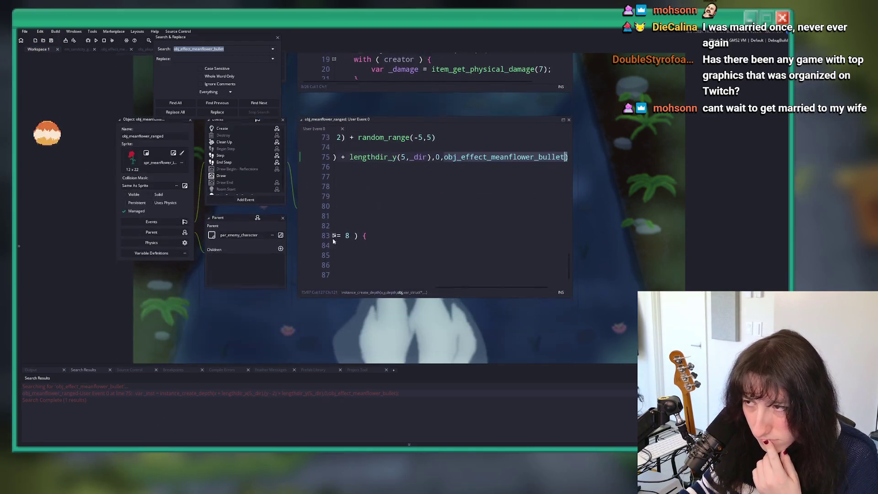
click(114, 49)
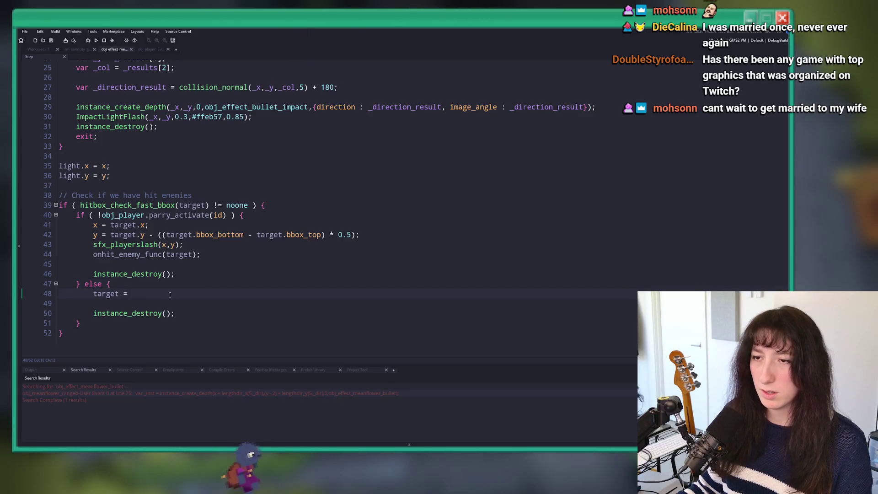
Set the else branch's target to par_enemy_character and inspect that parent object's children
scroll(164, 296, up, 2)
scroll(169, 294, up, 3)
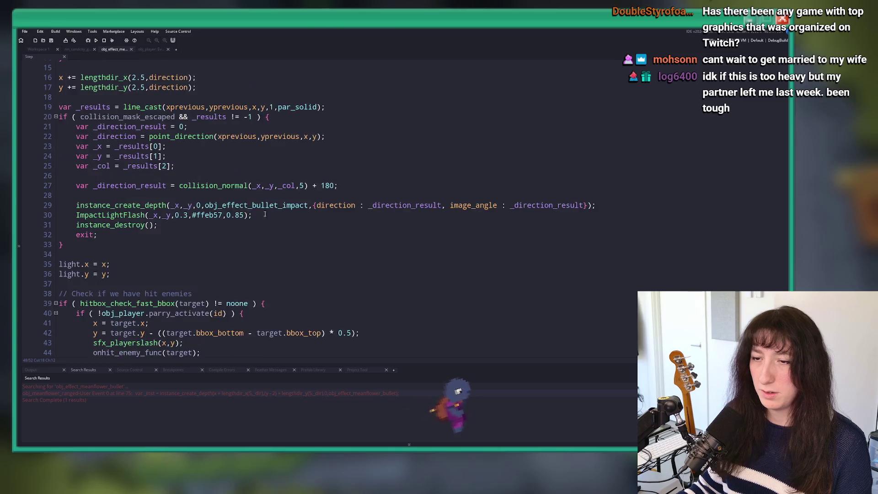
scroll(264, 221, down, 4)
text(par_enemy;)
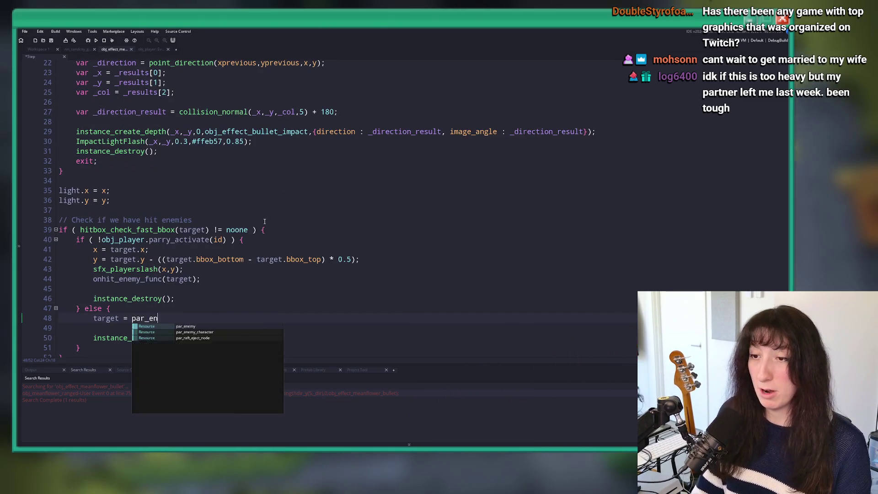
key(ctrl+s)
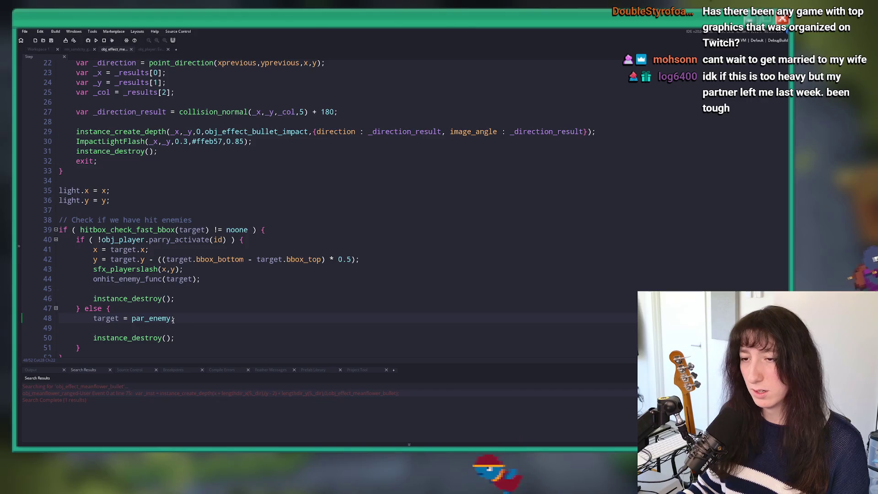
click(172, 319)
text(_character)
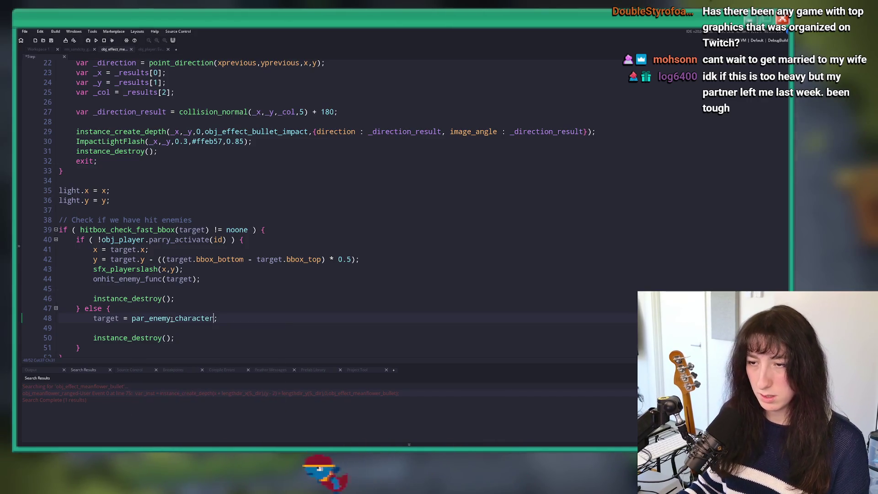
middle_click(188, 319)
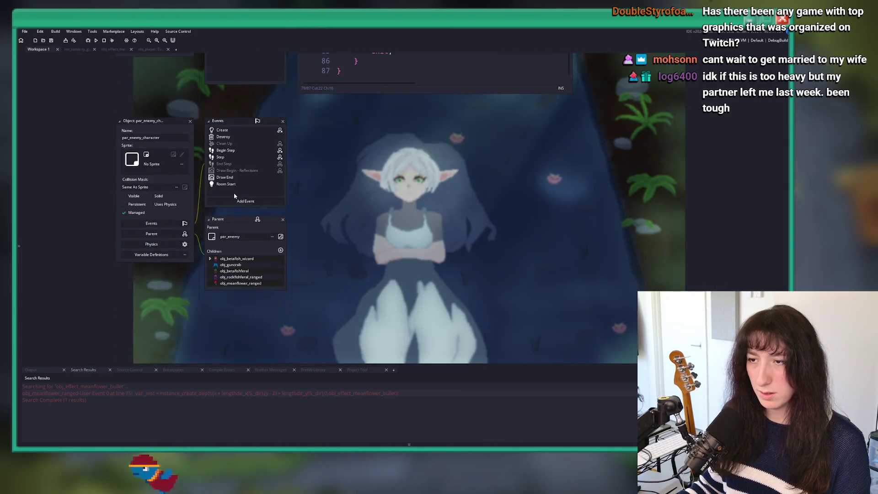
Replace the else branch's instance_destroy() with 'direction += 180;' and save
click(151, 49)
click(112, 49)
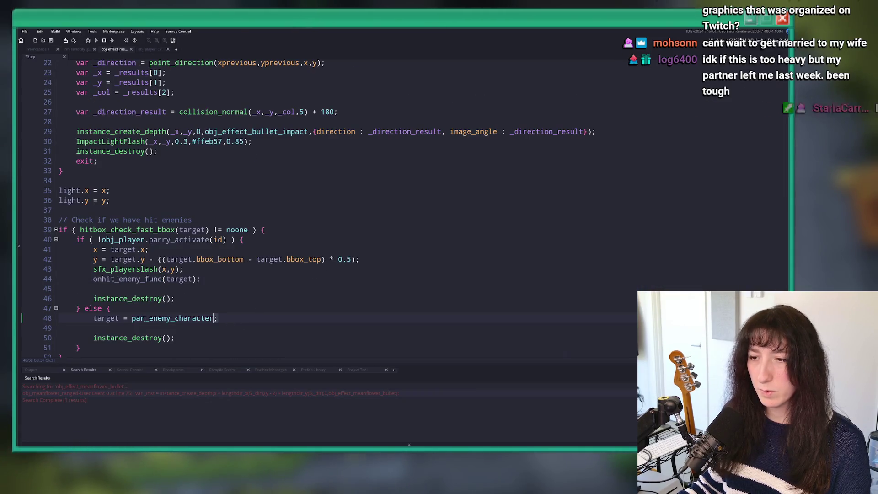
mouse_move(176, 338)
mouse_down()
mouse_move(138, 329)
mouse_move(237, 320)
mouse_up()
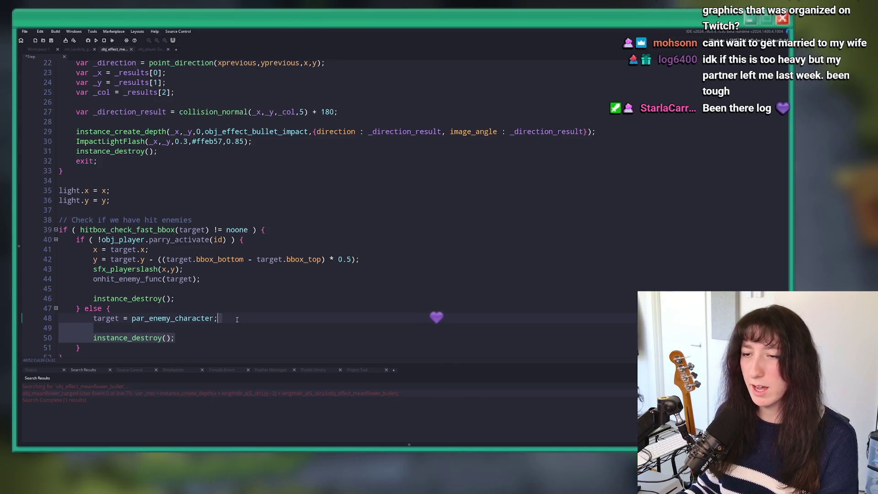
key(BackSpace)
key(Return)
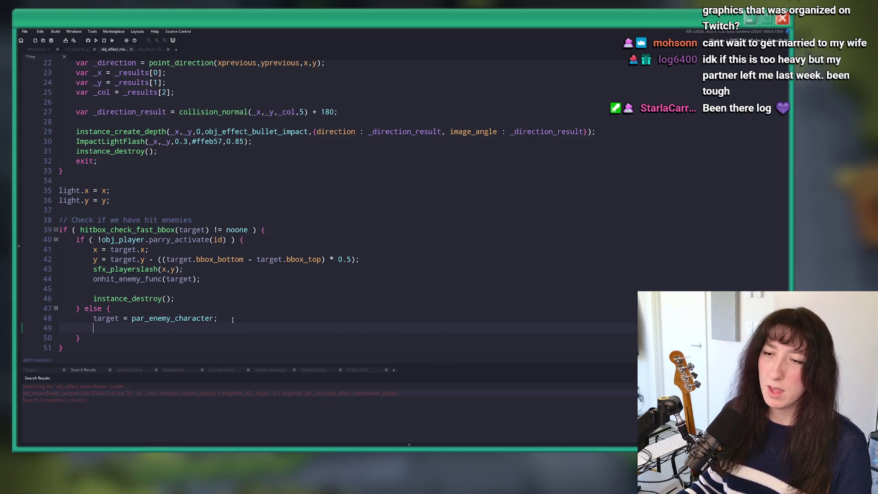
scroll(232, 320, up, 1)
text(direciton)
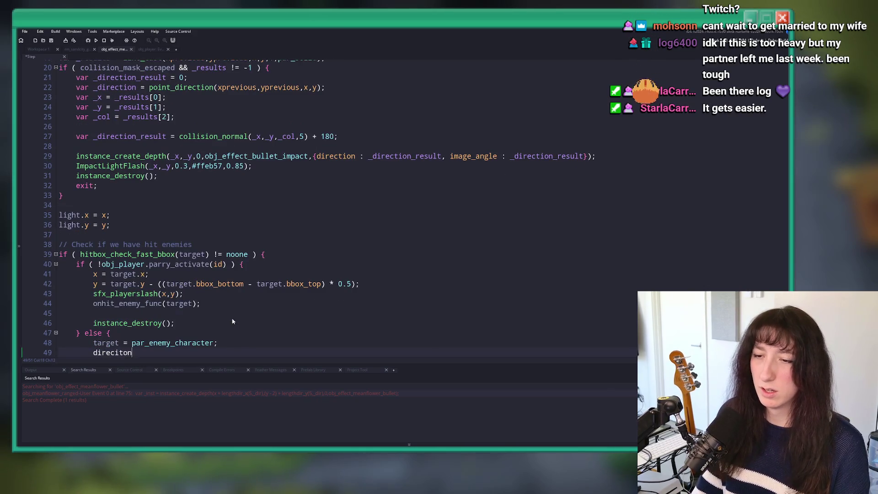
key(BackSpace)
key(BackSpace)
key(BackSpace)
key(BackSpace)
text(tio)
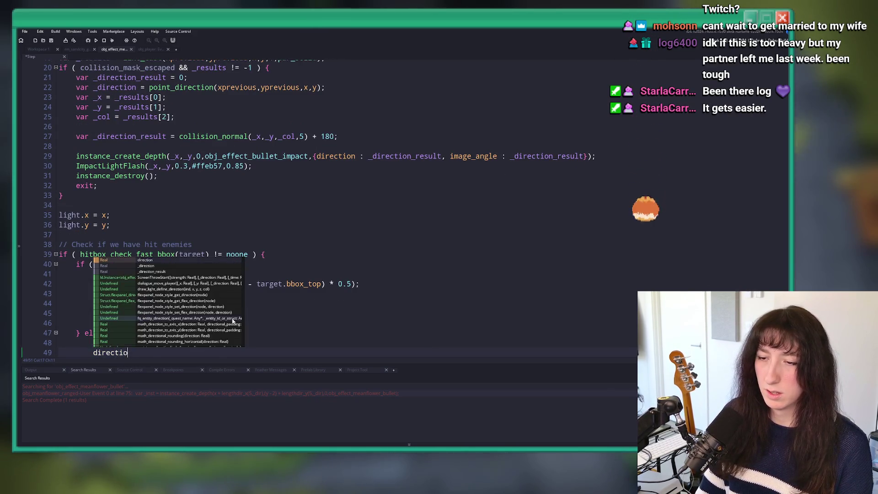
text(n +)
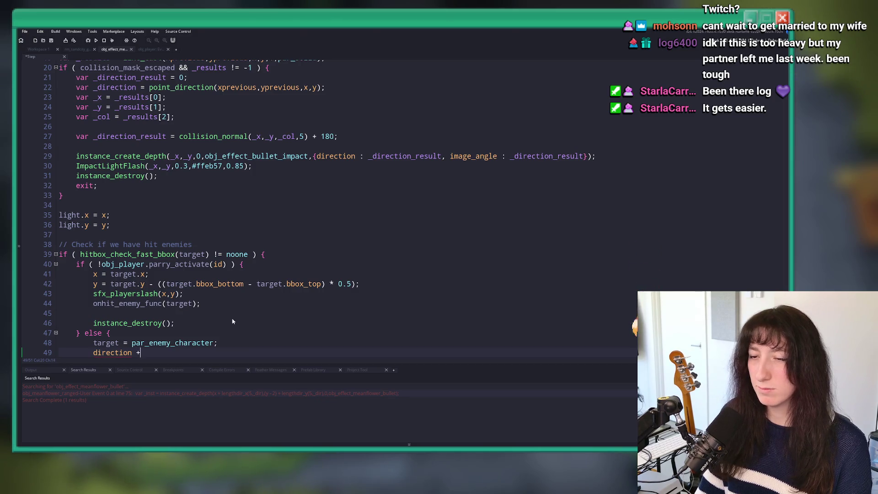
text(= 10)
text(80;)
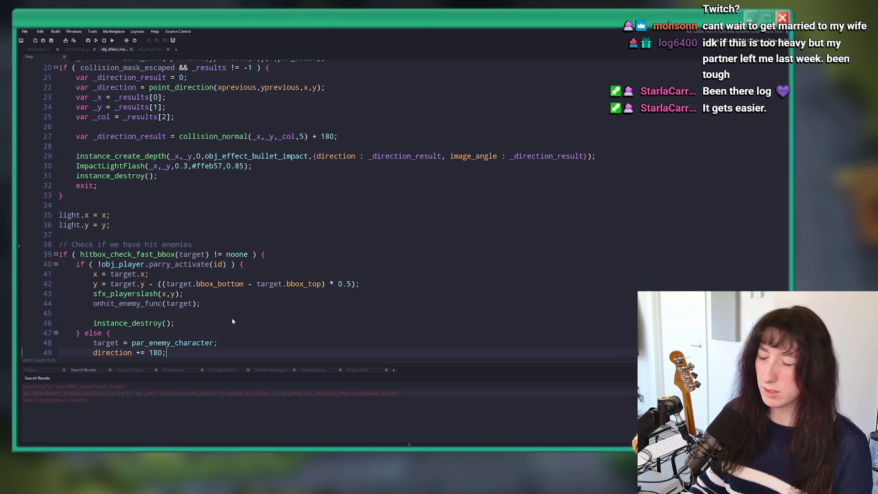
key(ctrl+s)
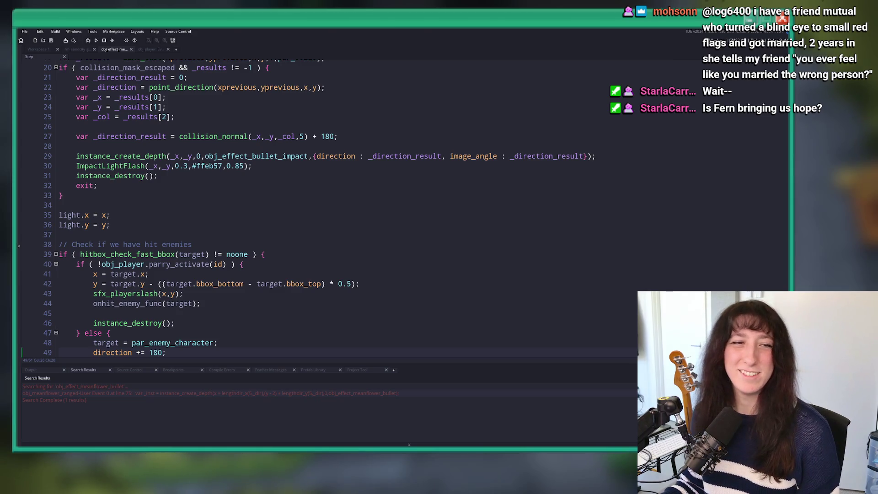
scroll(282, 180, down, 2)
click(283, 180)
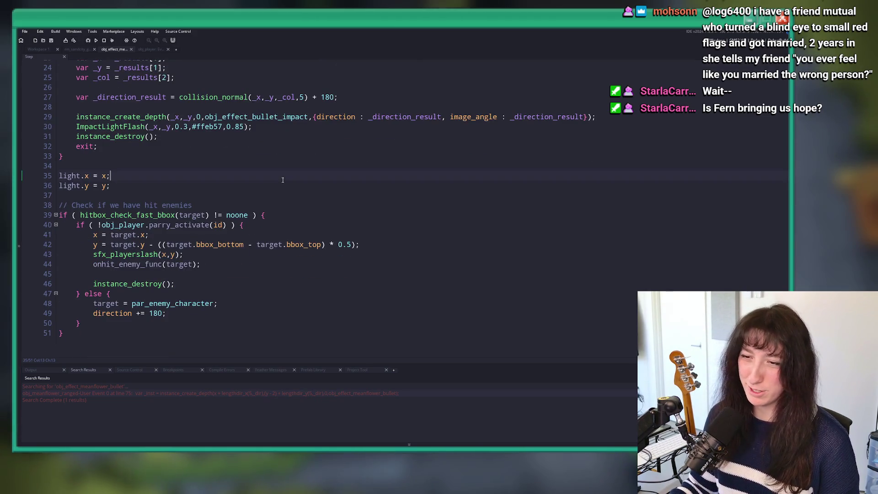
scroll(283, 179, up, 3)
click(291, 151)
scroll(274, 192, down, 3)
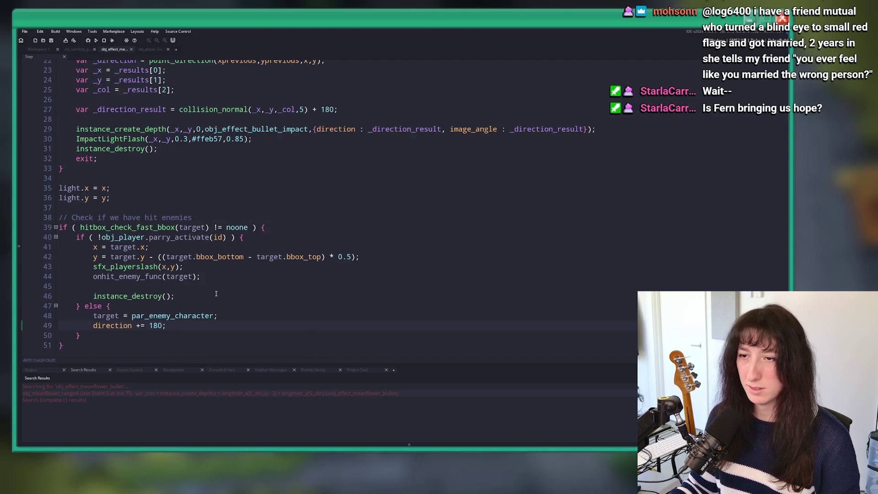
drag(209, 292, 206, 237)
click(205, 227)
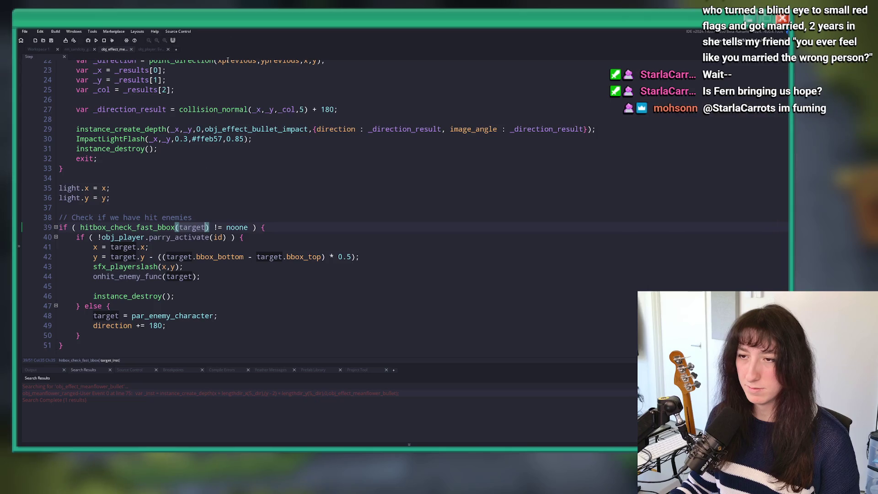
scroll(193, 201, down, 1)
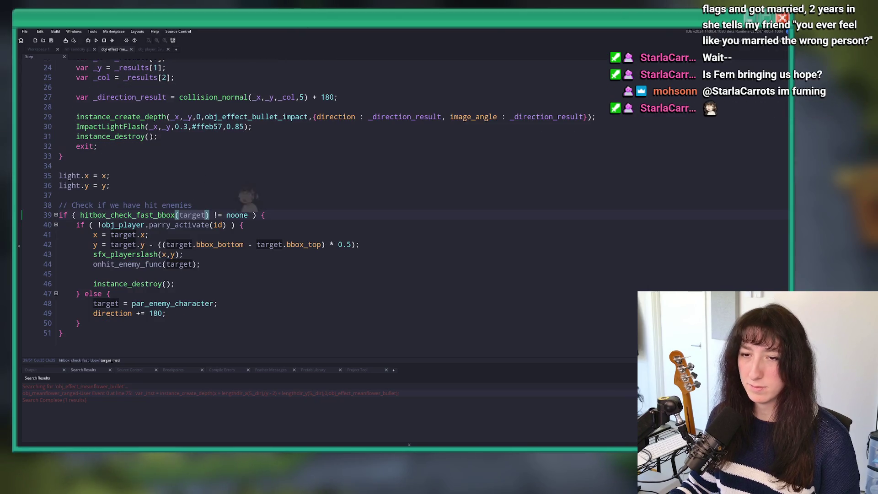
click(297, 209)
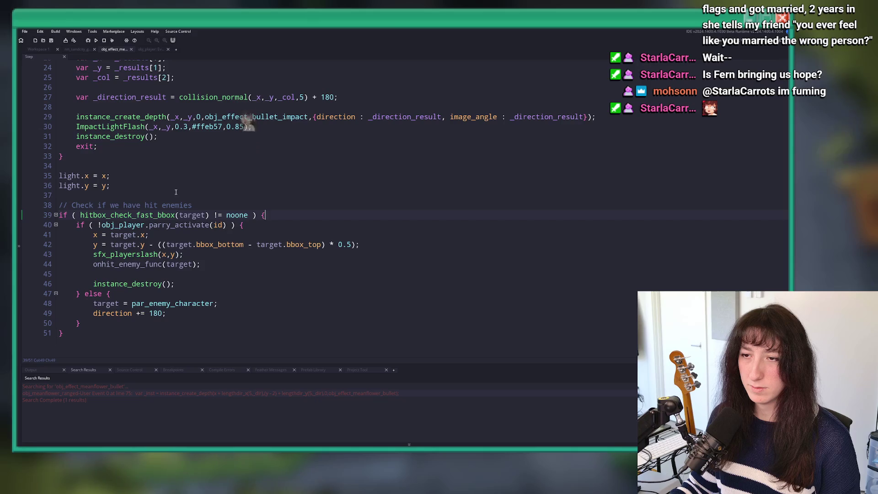
click(98, 232)
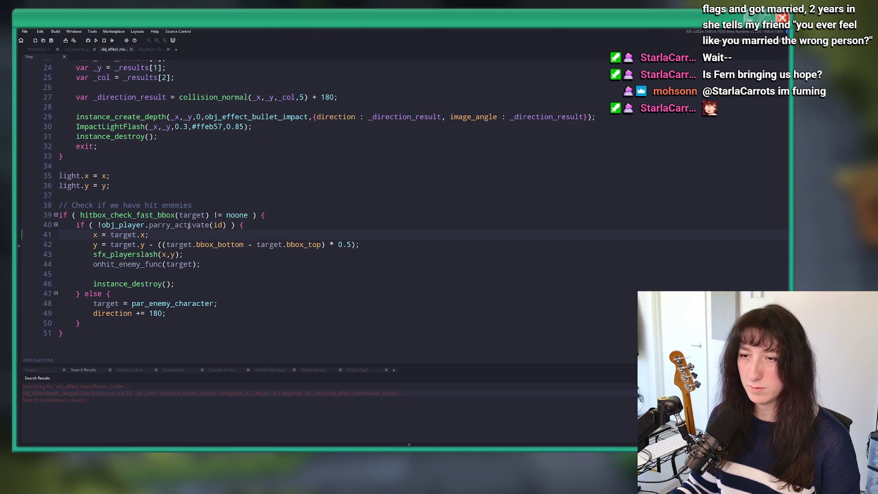
click(188, 254)
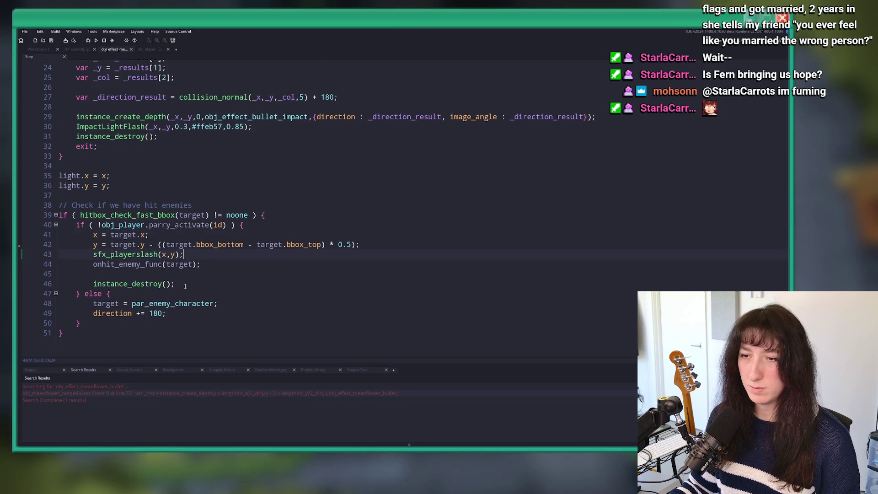
key(shift+Up)
key(shift+Up)
key(shift+Home)
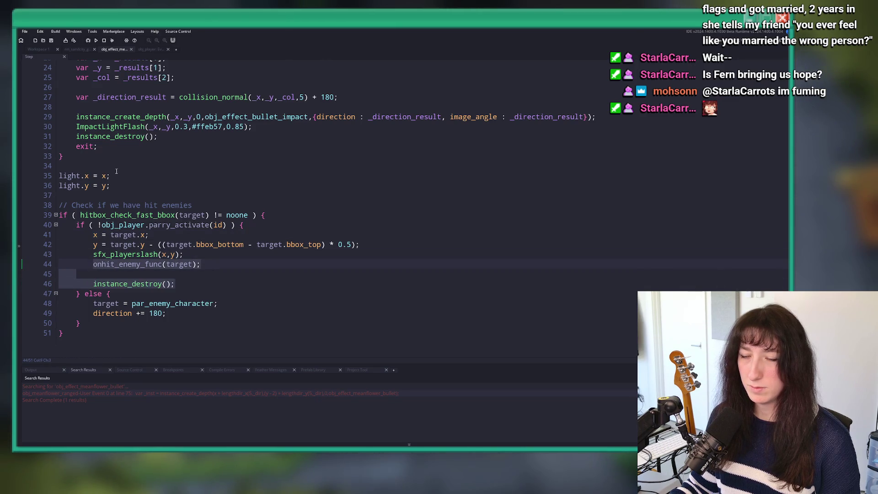
Remove stray blank lines and add an 'if ( target == obj_player )' check inside the parry branch
click(178, 309)
key(ctrl+z)
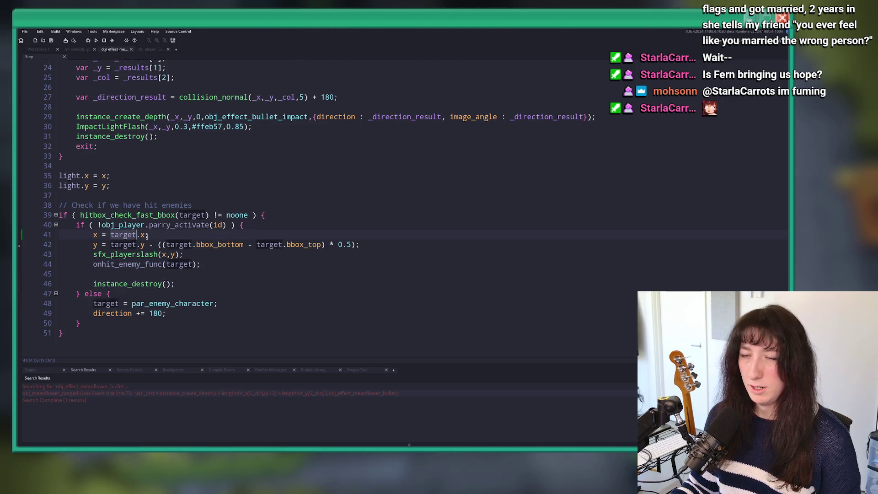
click(281, 234)
key(Return)
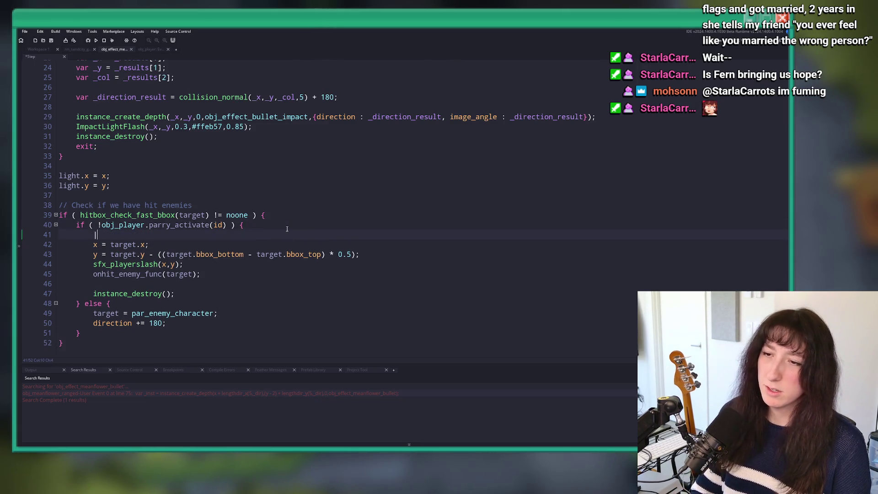
text(if ( target)
key(BackSpace)
key(BackSpace)
key(BackSpace)
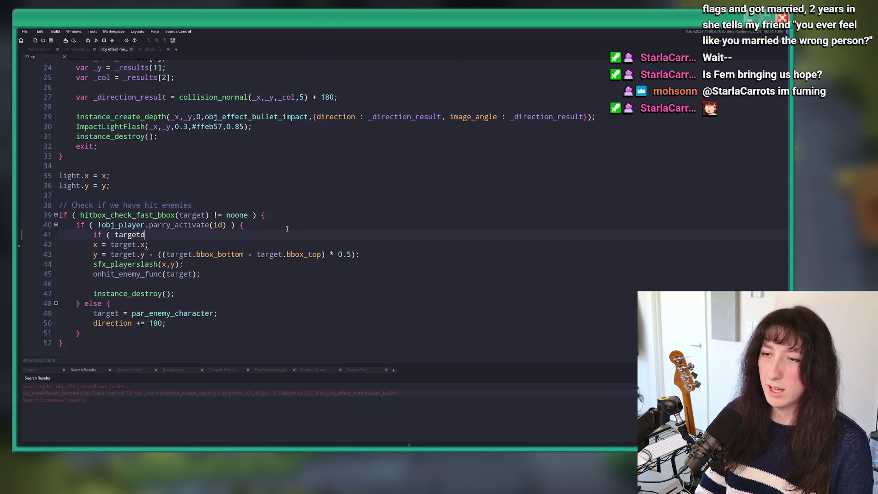
text(is_playe)
key(Return)
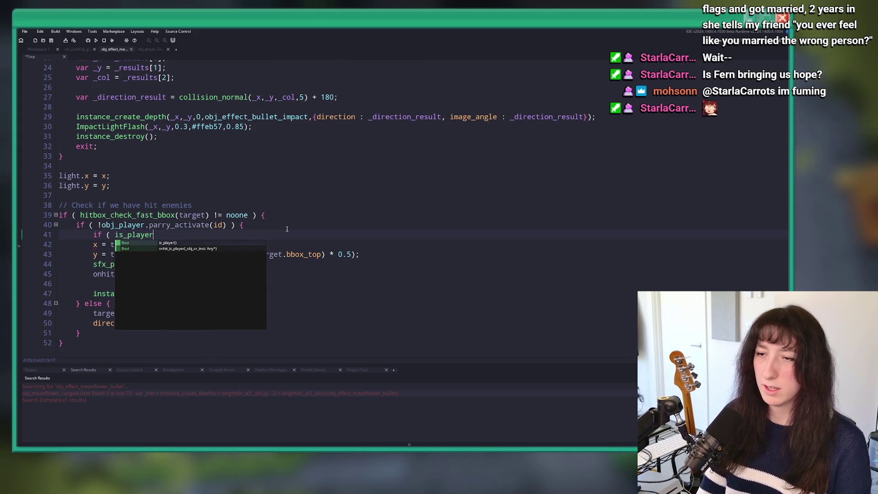
key(ctrl+z)
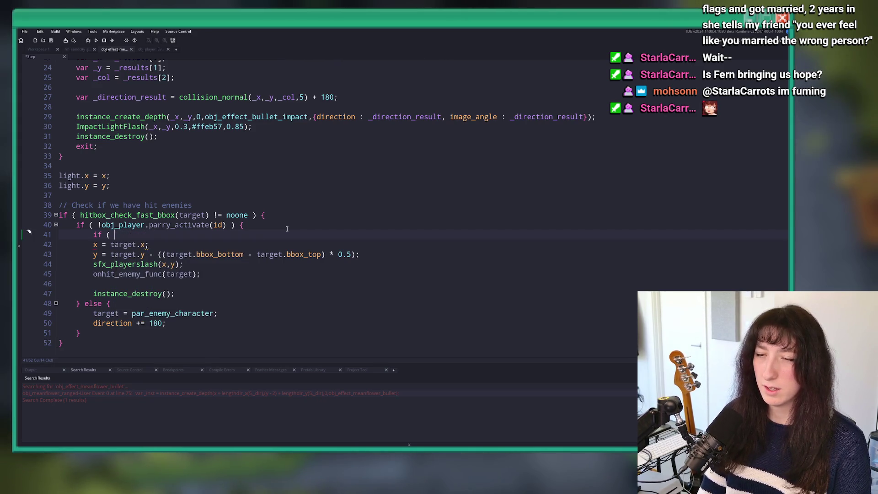
text(target == )
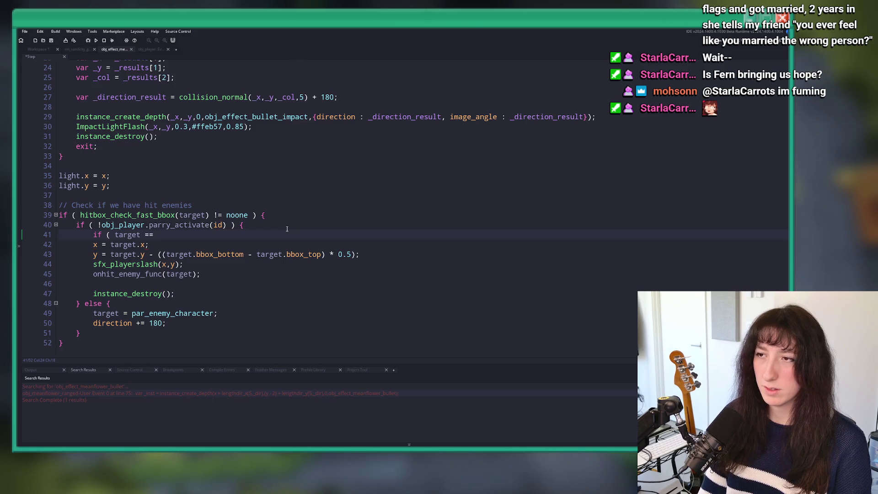
text(obj_player ) {)
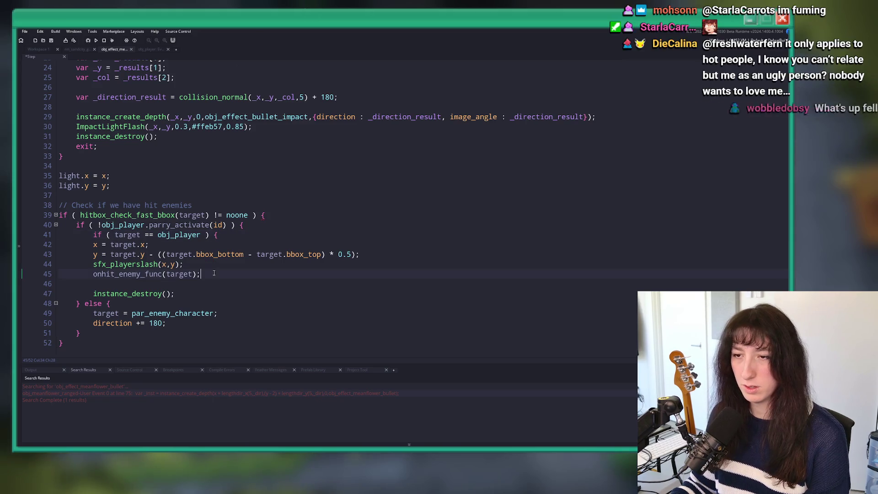
Close the player check with a brace, indent the hit lines, and add an empty else branch
click(196, 298)
key(Return)
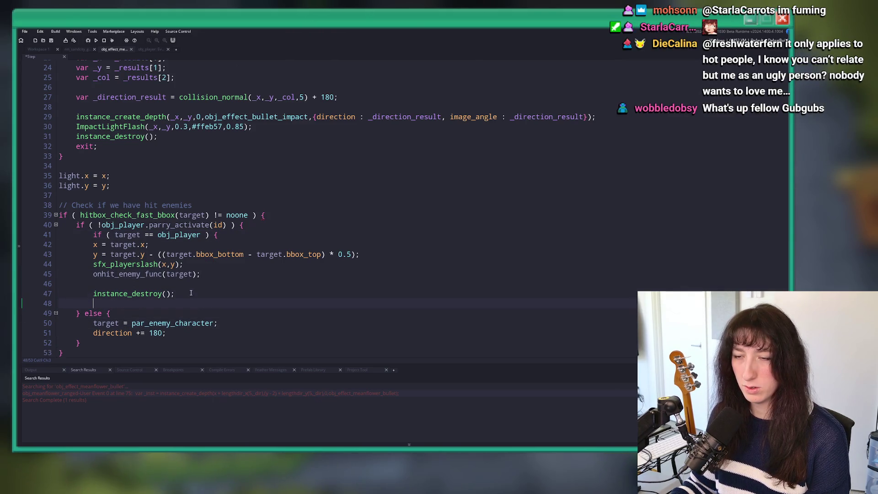
text(})
mouse_move(198, 294)
mouse_down()
mouse_move(146, 240)
mouse_move(136, 247)
mouse_up()
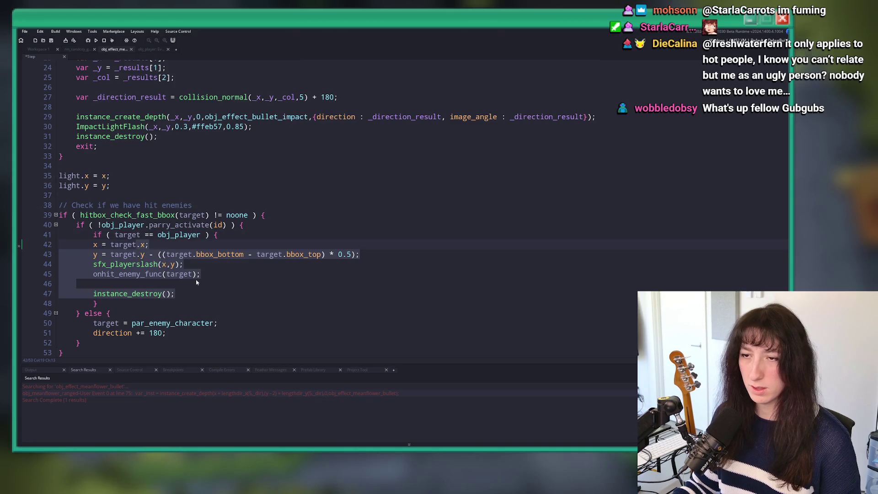
click(147, 245)
key(Tab)
click(144, 300)
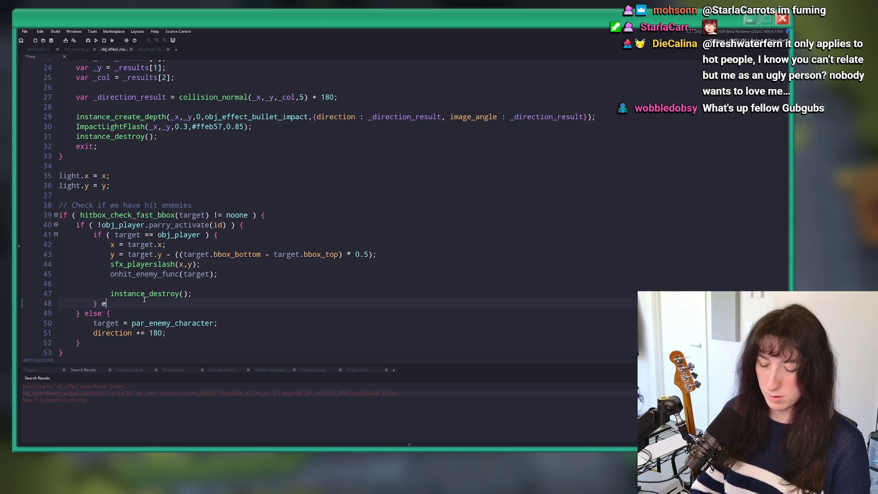
text(lse {)
key(Return)
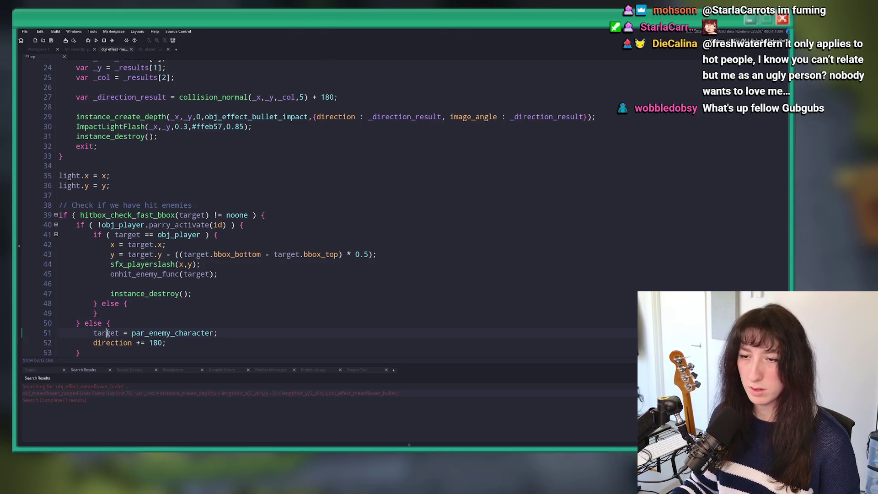
Prefix the parry condition on line 40 with 'target == obj_player &&'
click(96, 225)
text(target == )
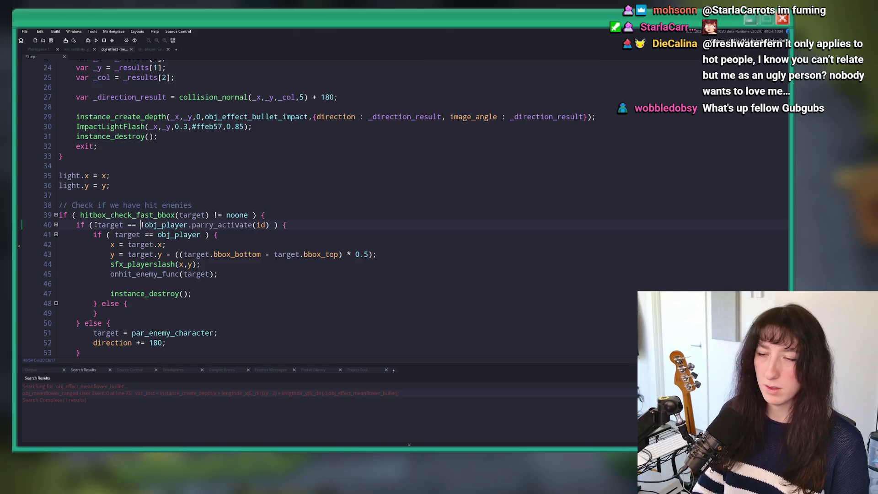
text(obj_player &&)
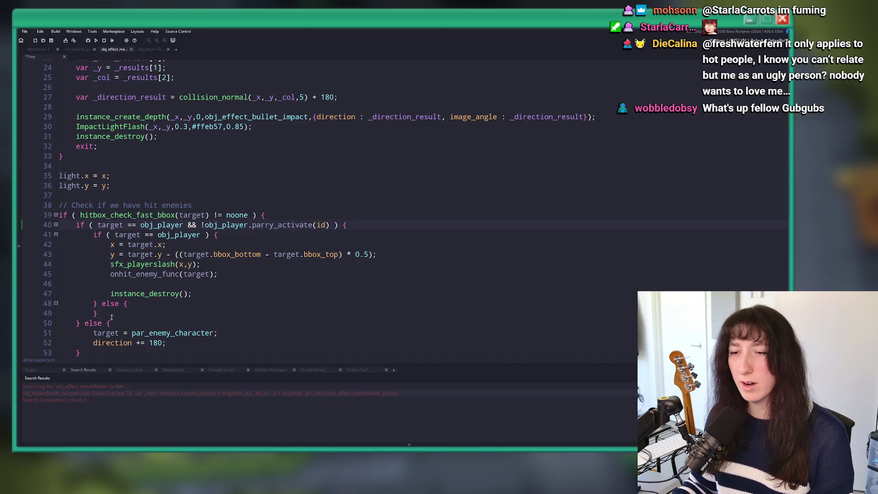
key(Down)
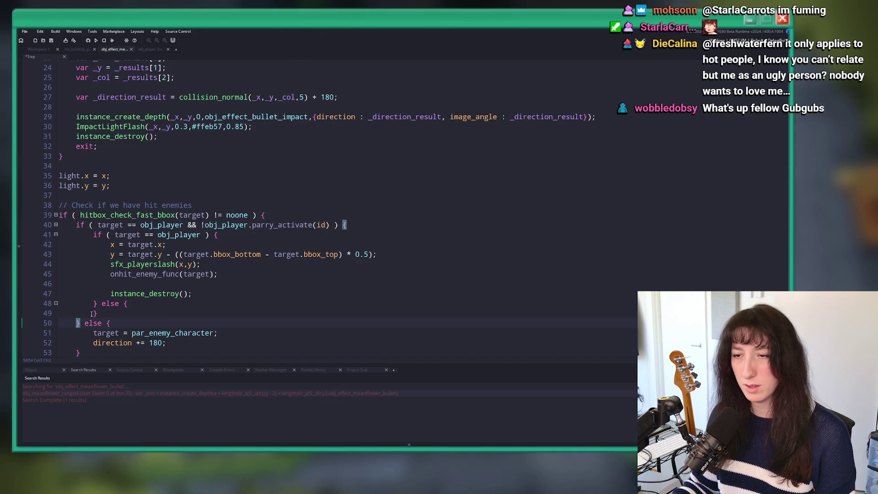
scroll(98, 274, down, 1)
click(104, 214)
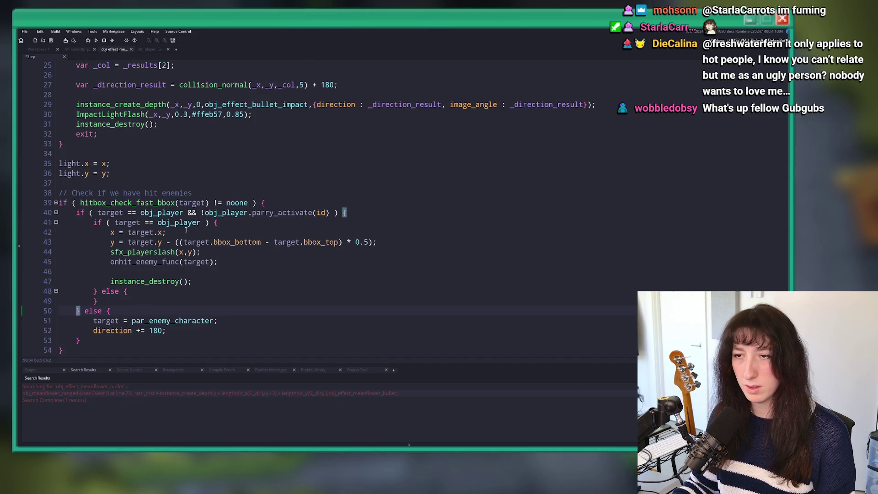
click(98, 213)
shift+click(201, 212)
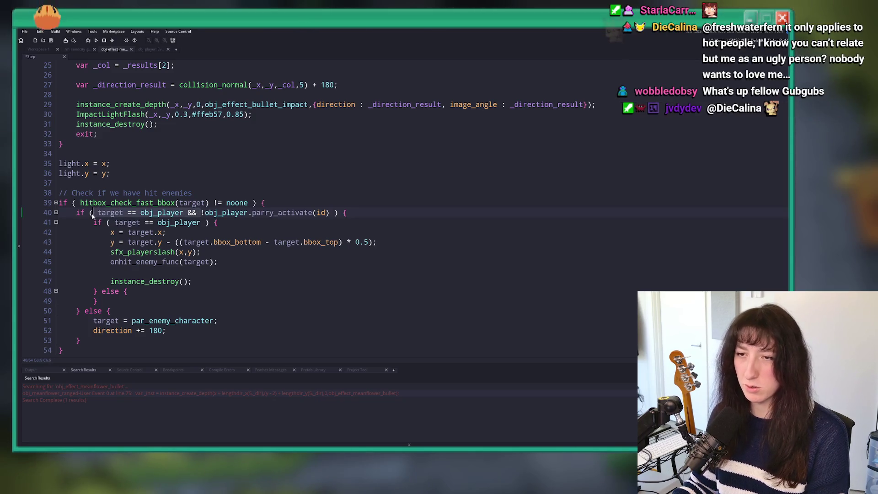
Move the player check to a new outer 'if ( target == obj_player ) {' line, indenting the parry block
key(BackSpace)
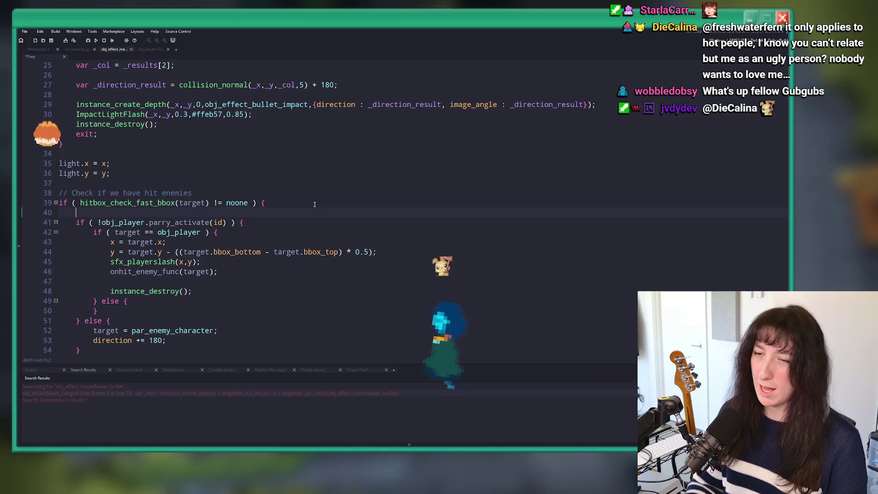
text(i)
key(Home)
key(Home)
key(Return)
key(Up)
key(Tab)
text(if ( target == obj_player ) {)
scroll(140, 299, down, 1)
mouse_move(83, 326)
mouse_down()
mouse_move(131, 237)
mouse_move(78, 198)
mouse_up()
key(Tab)
click(104, 216)
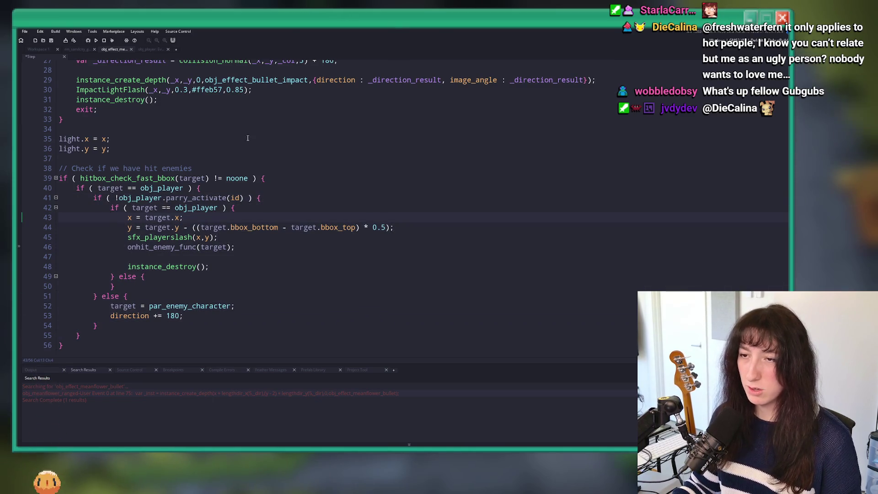
key(Right)
key(Right)
key(Right)
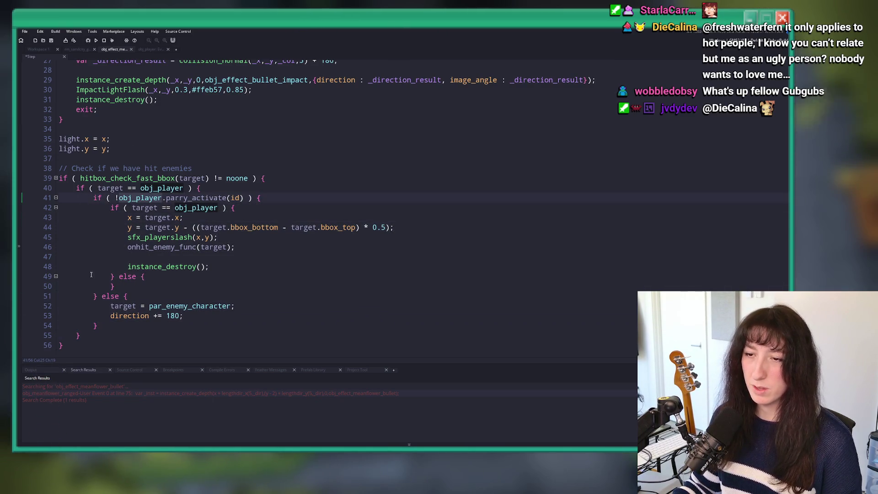
Remove the empty inner else branch and add an '} else { }' block after line 54
click(118, 286)
key(shift+Up)
key(BackSpace)
click(84, 324)
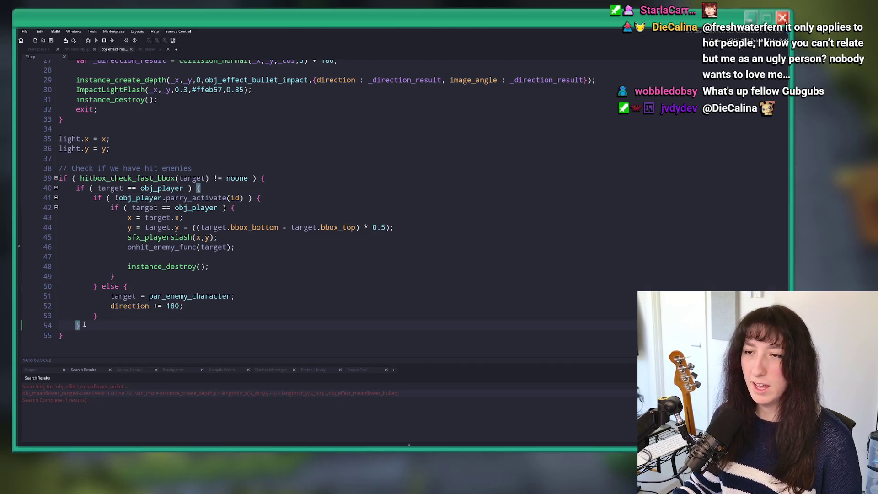
text( els e{)
key(Return)
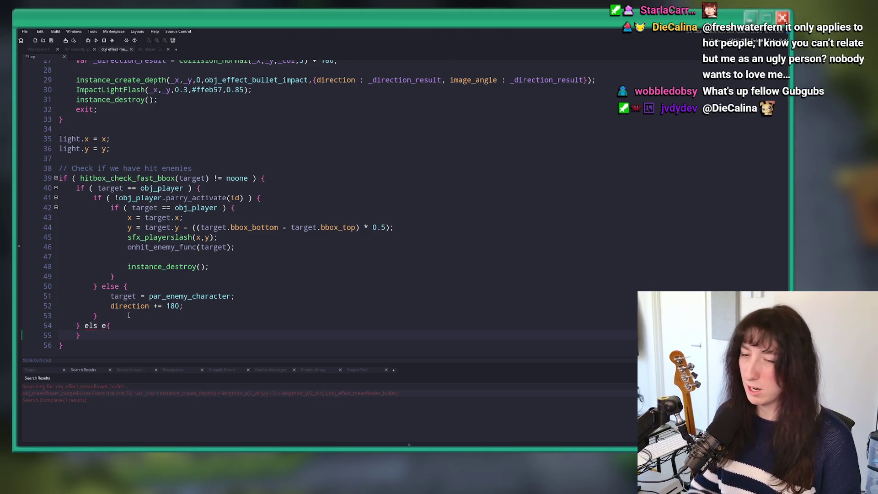
key(BackSpace)
key(BackSpace)
text(e {)
key(Return)
text(})
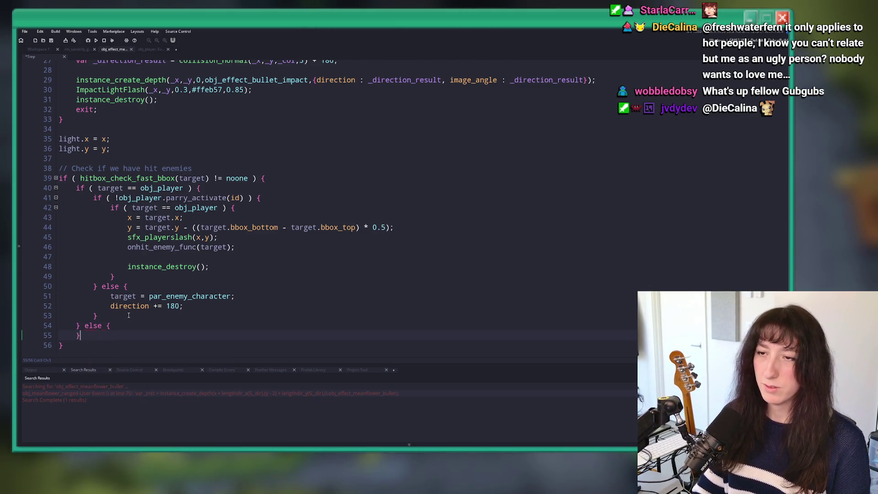
key(Return)
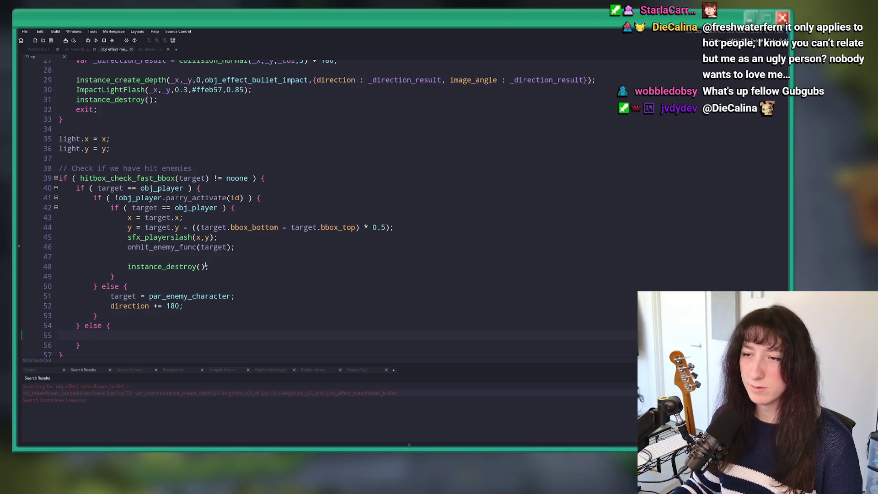
Copy the onhit_enemy_func(target) and instance_destroy() lines into the new else block and save
mouse_move(207, 267)
mouse_down()
mouse_move(131, 234)
mouse_move(128, 248)
mouse_up()
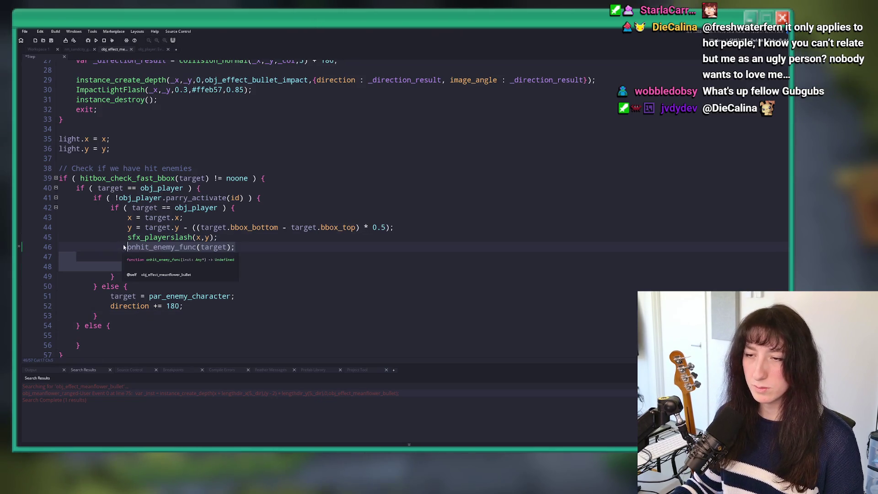
key(ctrl+c)
click(144, 341)
key(ctrl+v)
scroll(143, 341, down, 1)
click(125, 318)
key(BackSpace)
key(BackSpace)
key(ctrl+s)
Jump to the hitbox_check_fast_bbox function definition
click(272, 305)
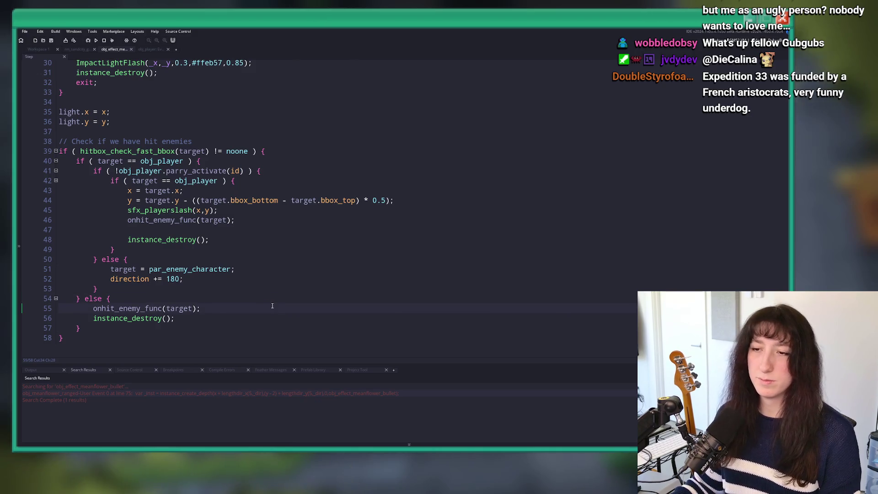
key(Left)
key(Left)
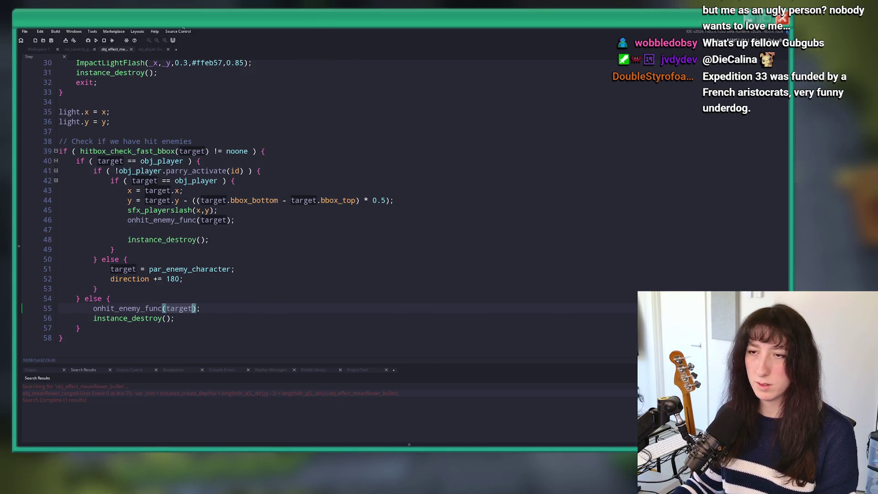
middle_click(152, 149)
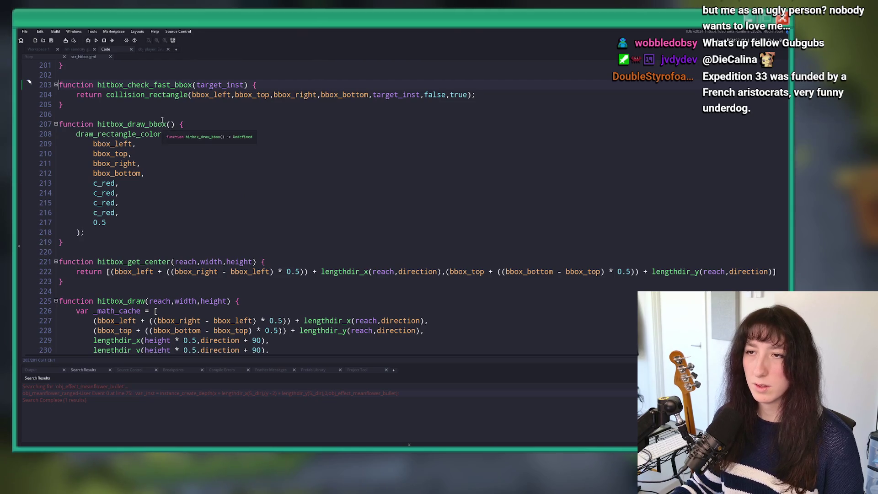
Add 'var _inst_hit = hitbox_check_fast_bbox(target);' above the hit-check if in the Step code
key(ctrl+Tab)
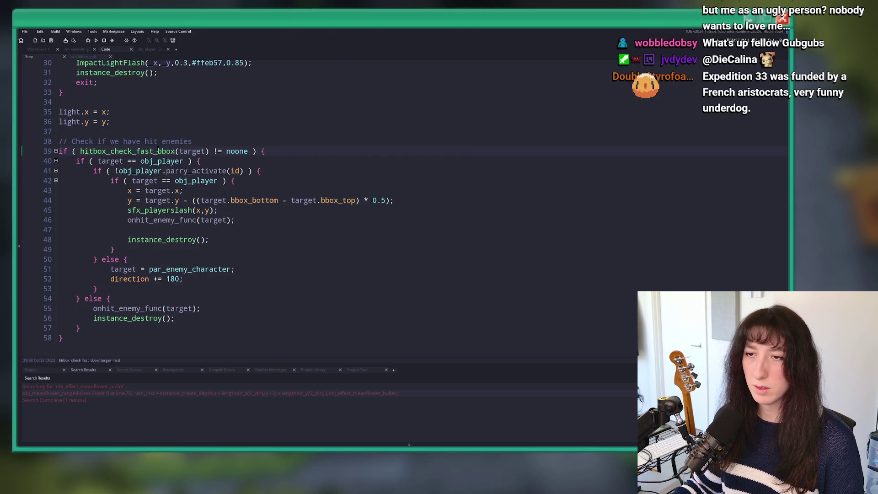
click(200, 142)
key(Return)
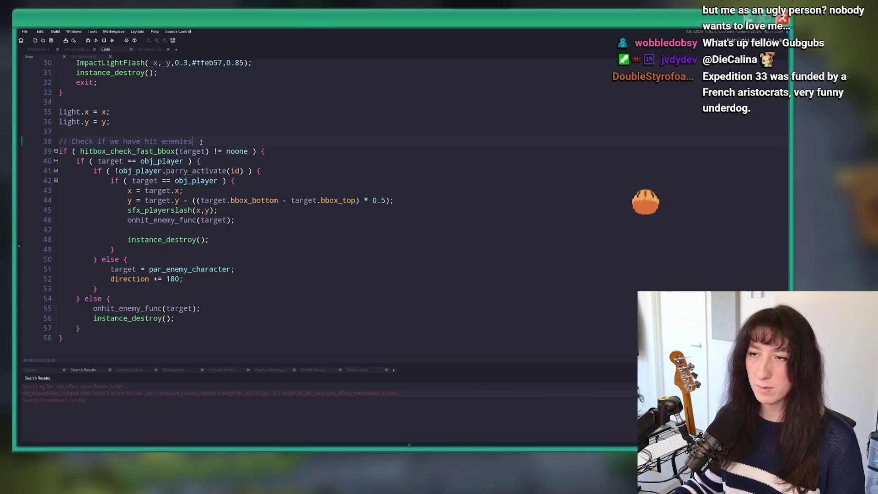
text(var _inst_hit = hitbox_check_fast_bbox(target);)
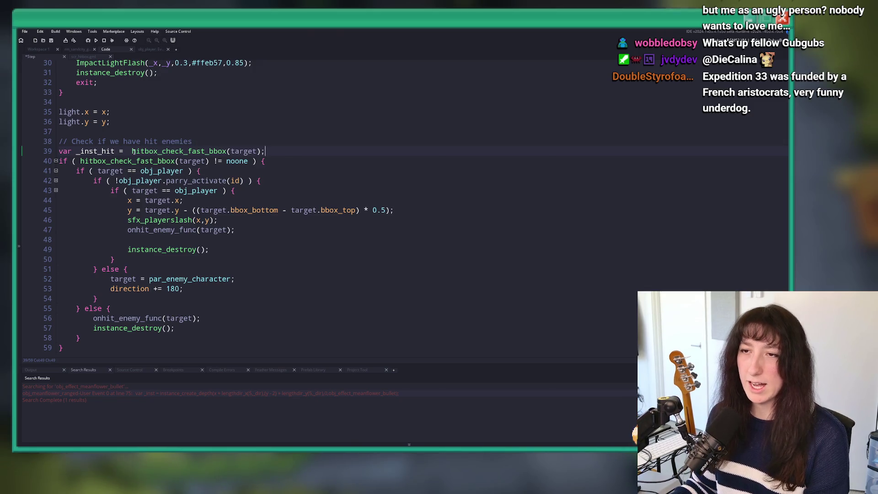
key(ctrl+v)
click(114, 151)
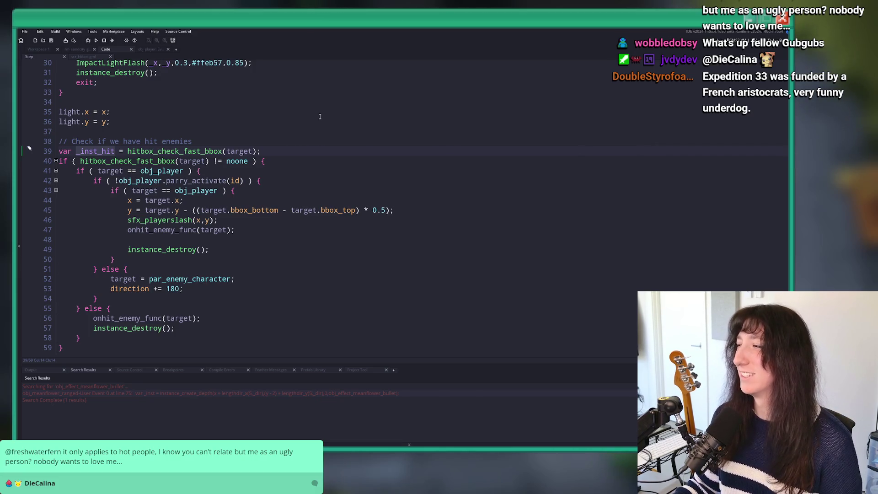
Use _inst_hit in the if condition and as onhit_enemy_func's argument in the else branch
key(ctrl+z)
click(73, 161)
drag(84, 162, 209, 160)
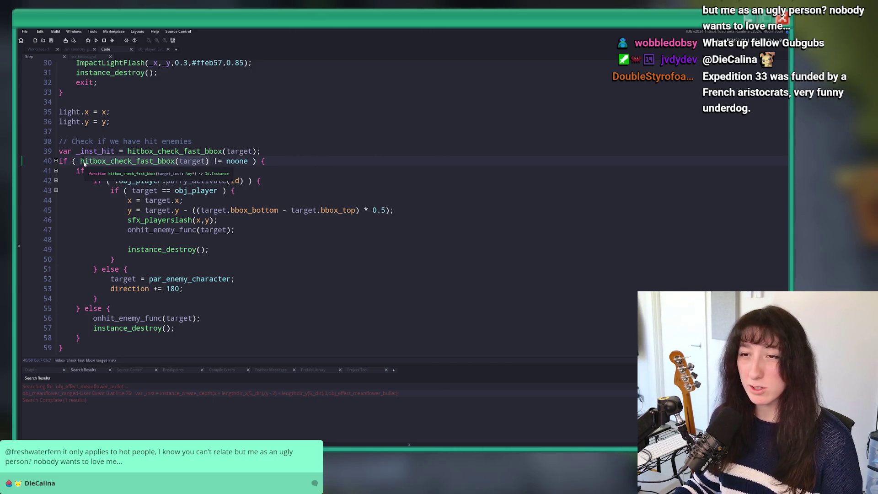
key(ctrl+v)
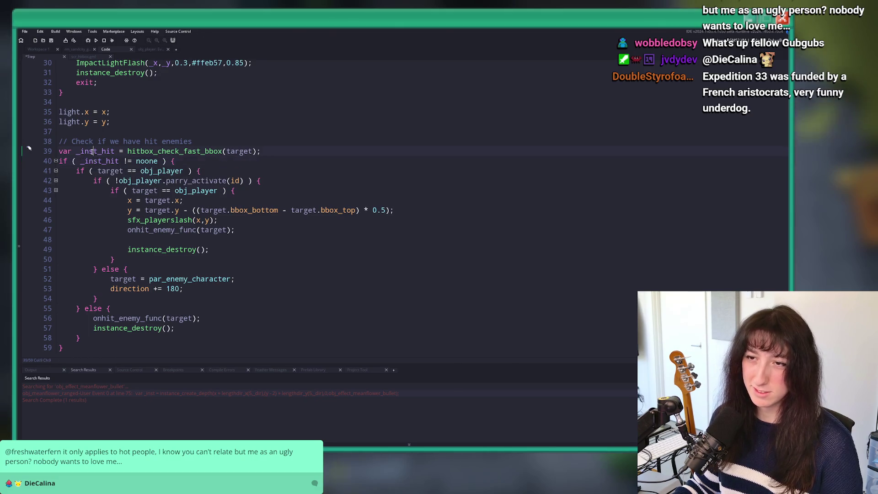
double_click(96, 151)
click(172, 160)
scroll(172, 146, down, 1)
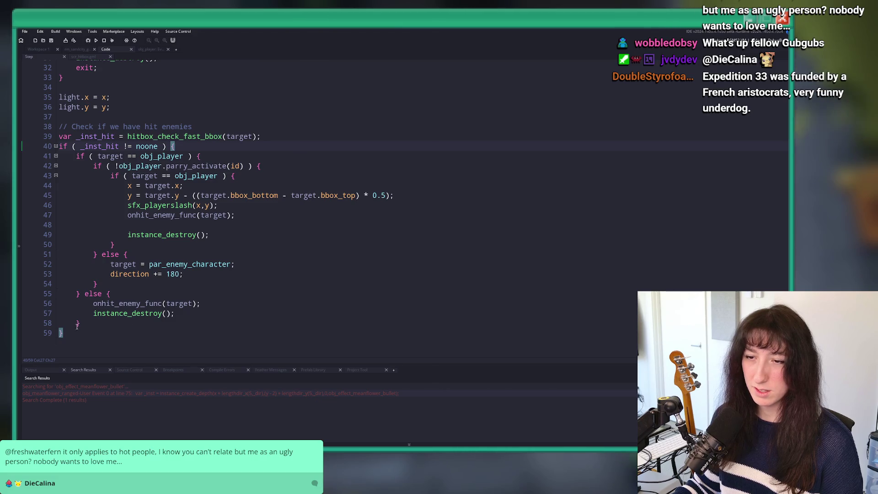
click(194, 303)
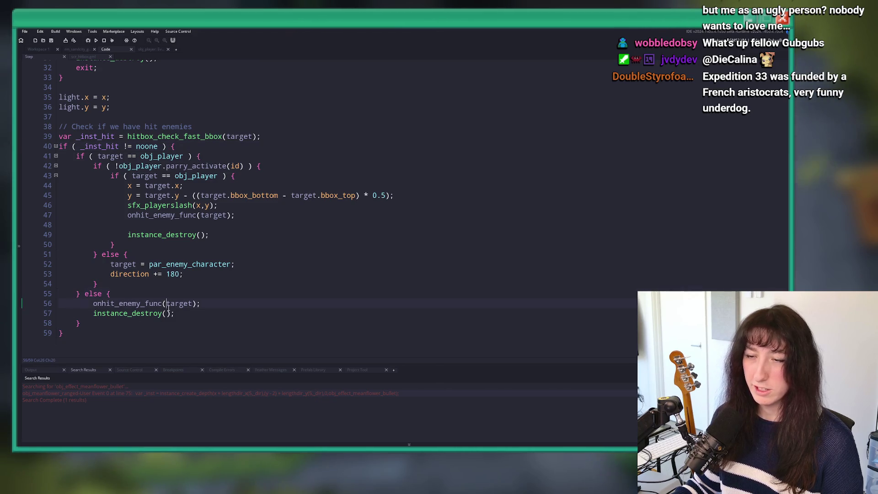
key(ctrl+BackSpace)
key(ctrl+v)
Run the game with F5, start Story mode, and warp to the water garden test room
click(288, 272)
key(F5)
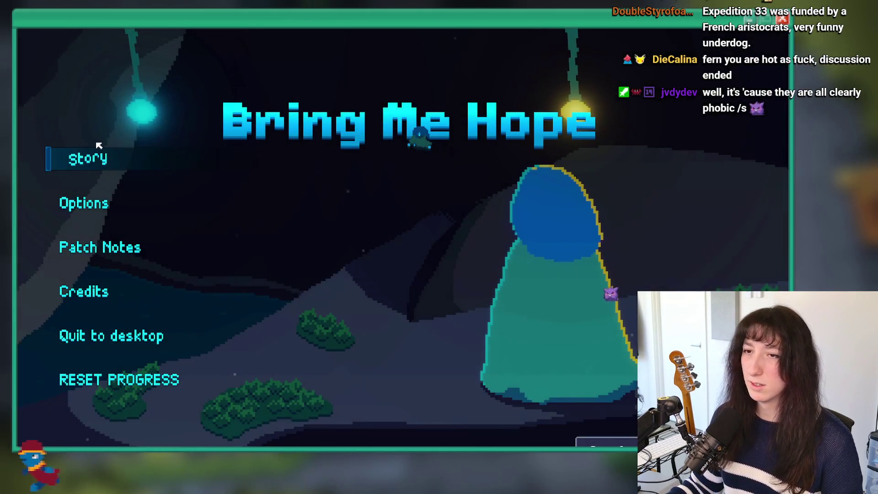
click(90, 156)
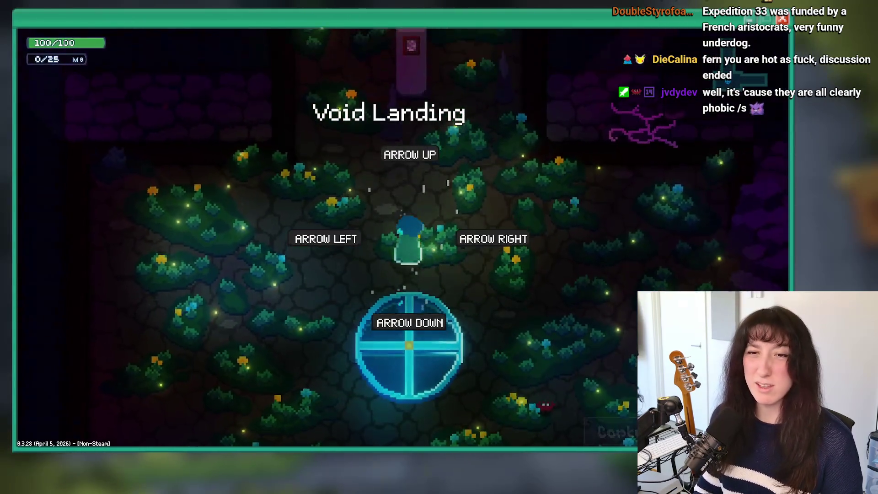
key(grave)
key(Return)
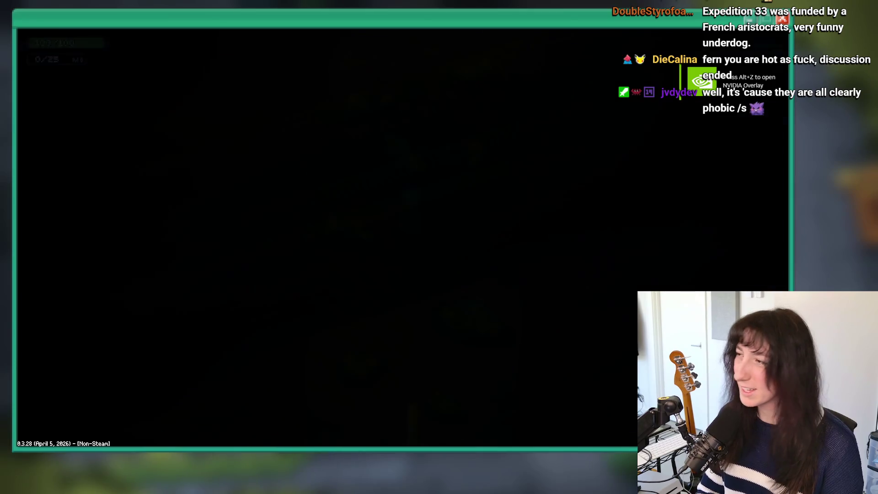
Walk through the garden attacking enemies, including the red flower, then quit the game
key(Up)
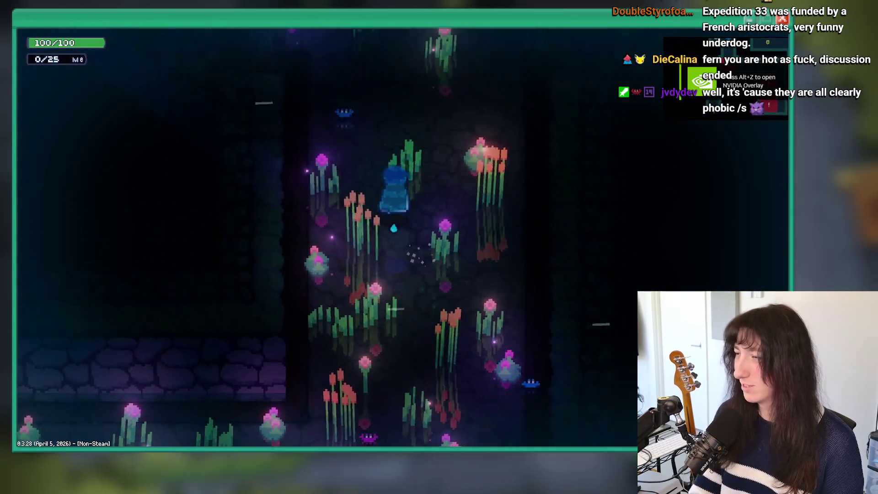
key(Down)
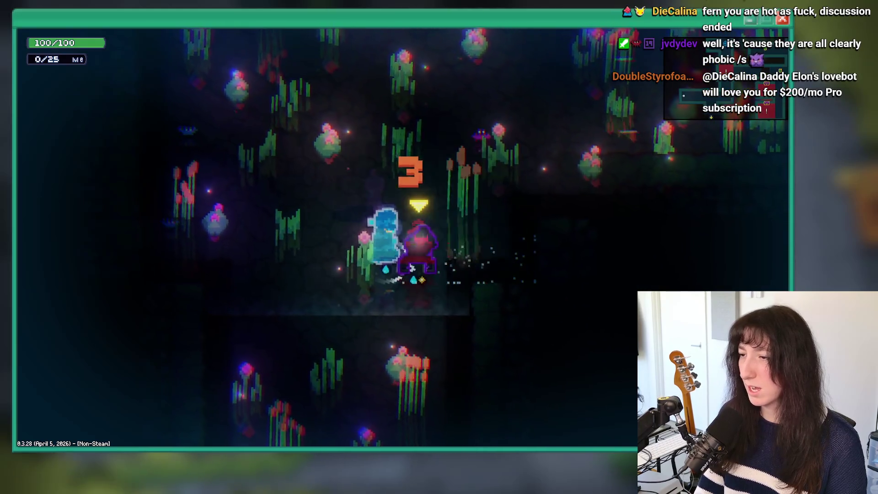
key(Up)
key(Up)
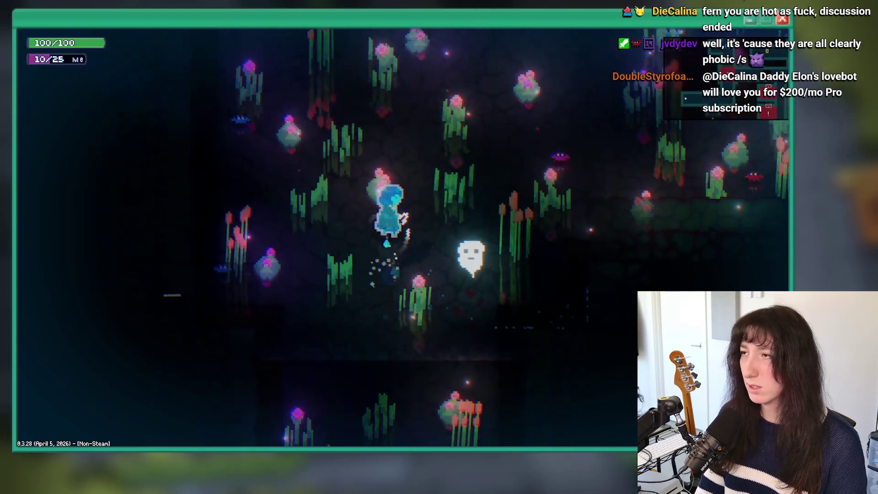
key(Up)
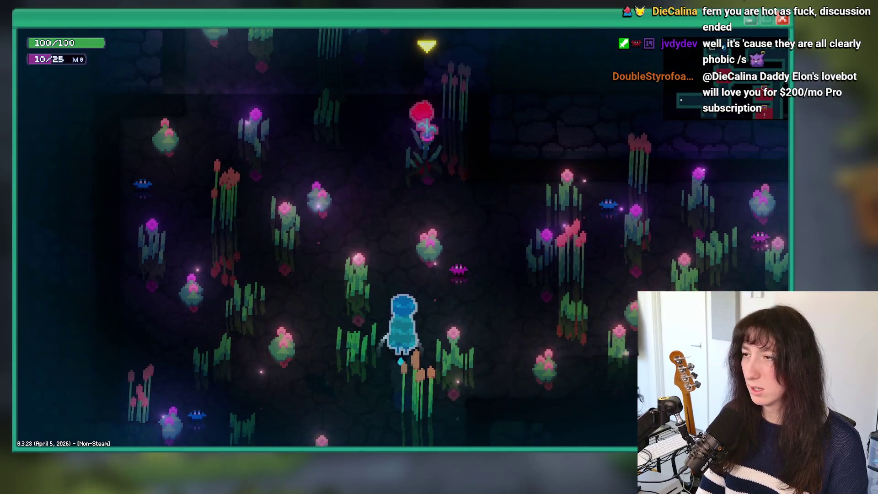
key(Up)
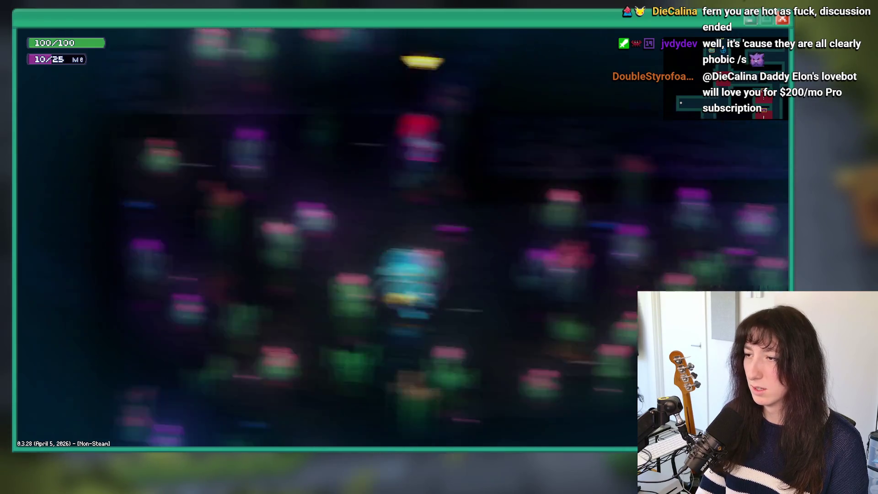
key(Tab)
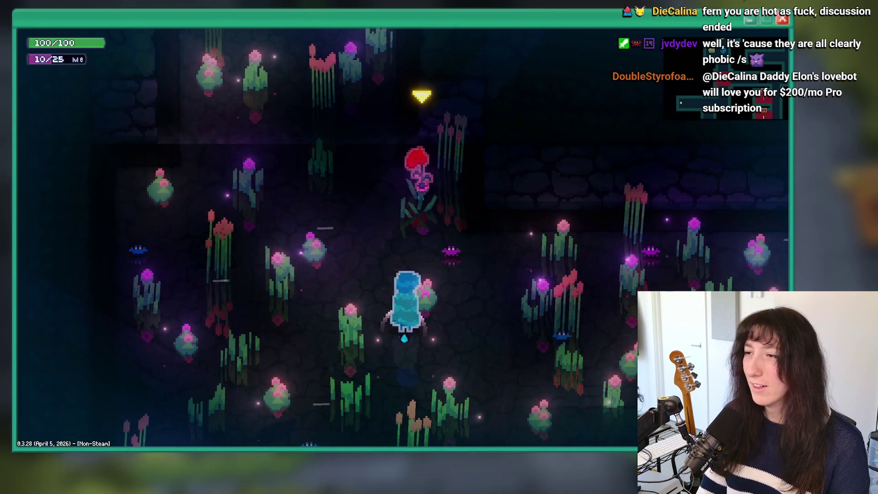
key(Up)
key(space)
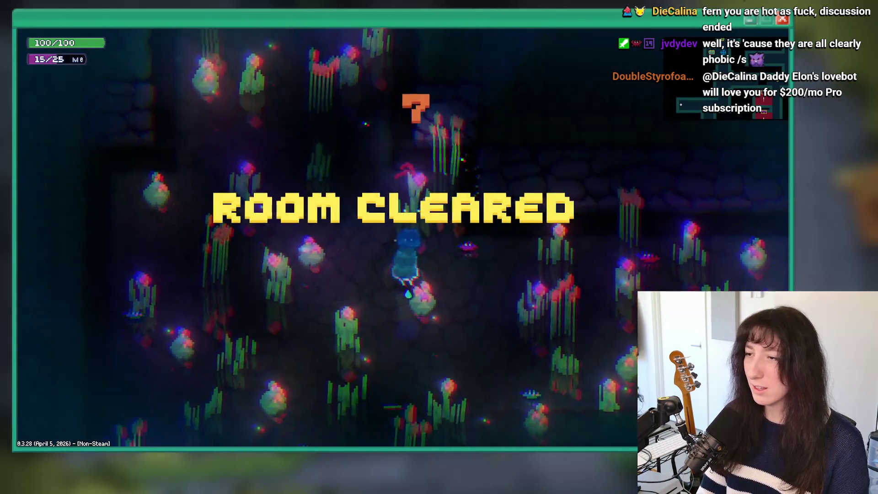
key(Up)
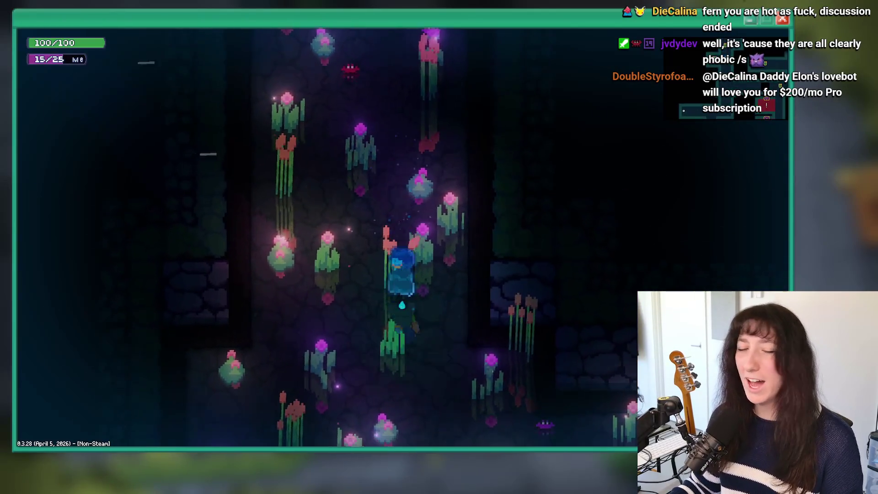
key(Up)
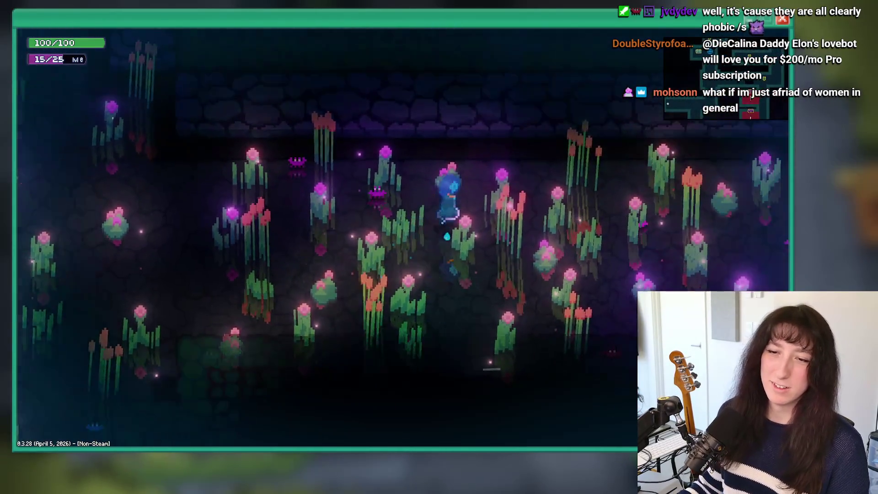
key(Left)
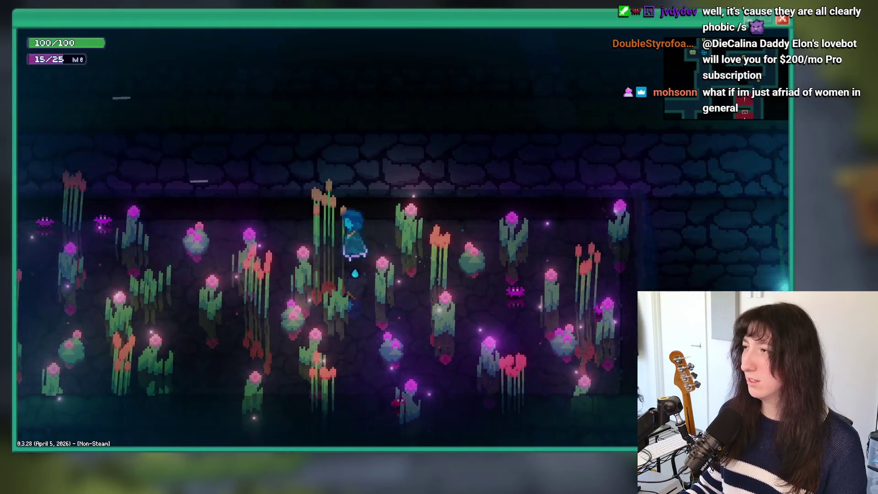
key(Escape)
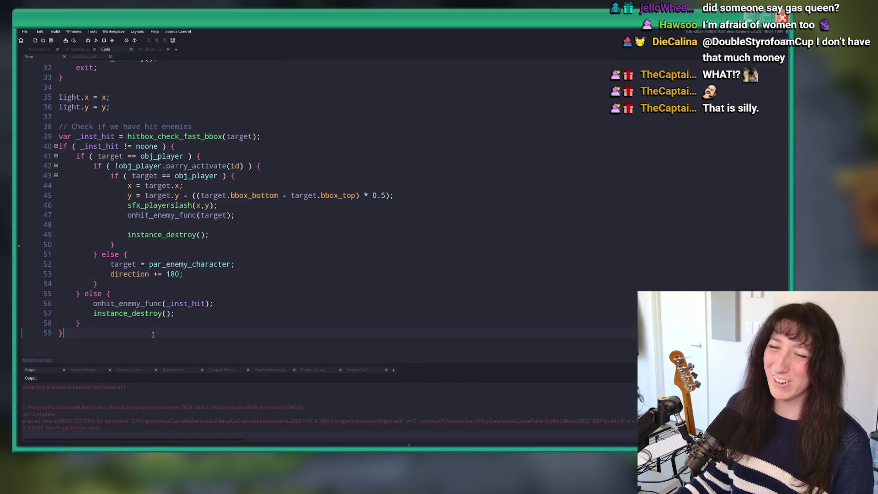
Copy the hit-enemies code block and open obj_effect_guncrab_bullet through an asset search for 'bullet'
drag(153, 335, 68, 124)
scroll(128, 132, up, 1)
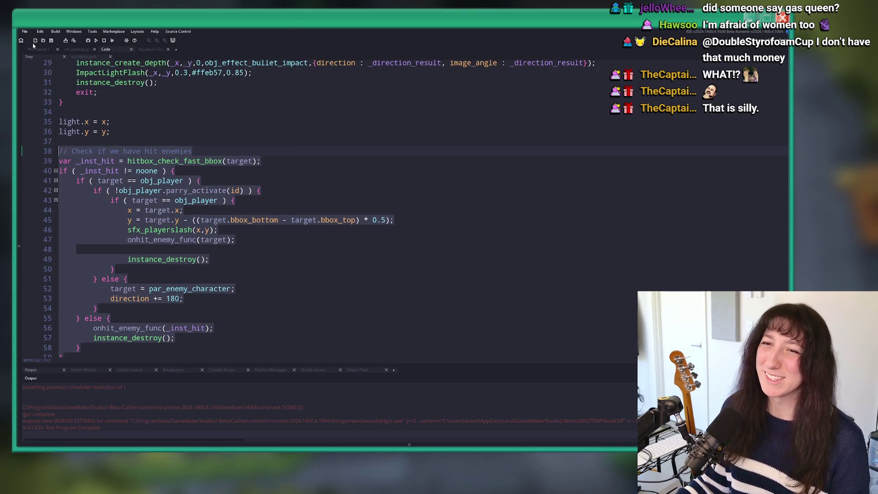
click(38, 49)
key(ctrl+t)
text(bu)
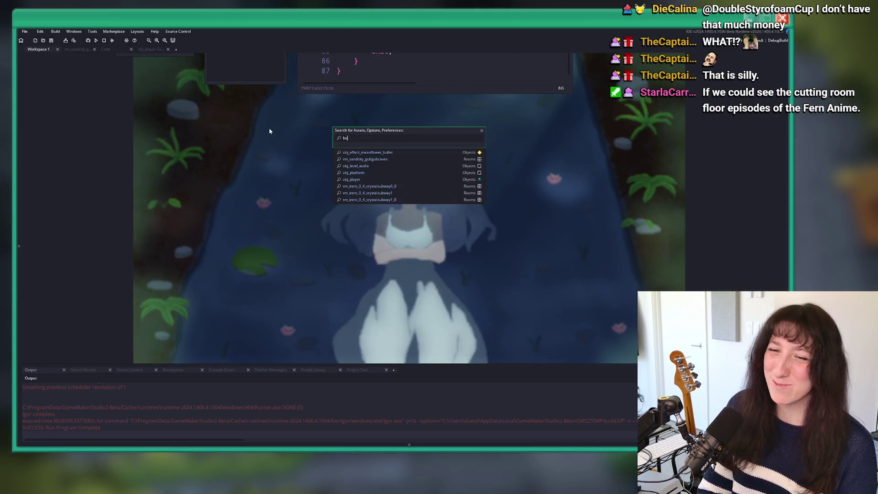
text(llet)
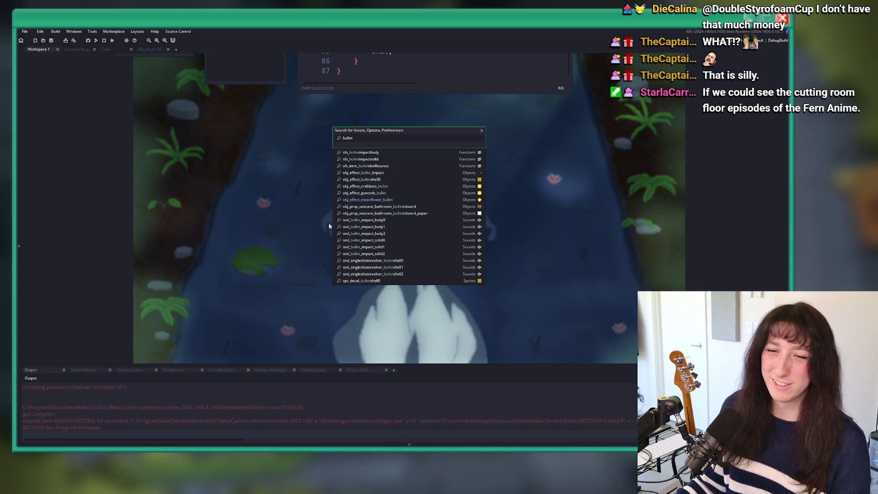
click(417, 195)
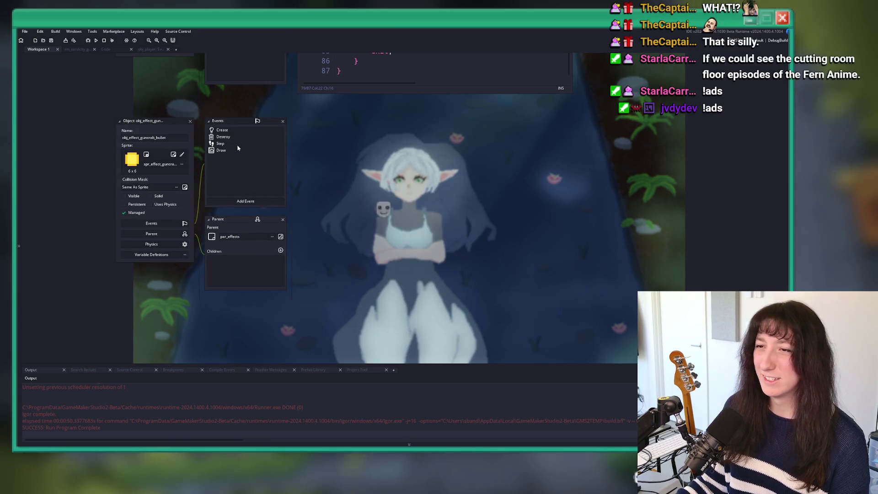
Paste the hit-enemies block into the guncrab bullet's Step event, playing sfx_bulletimpactbody(x,y) in its branches
double_click(231, 142)
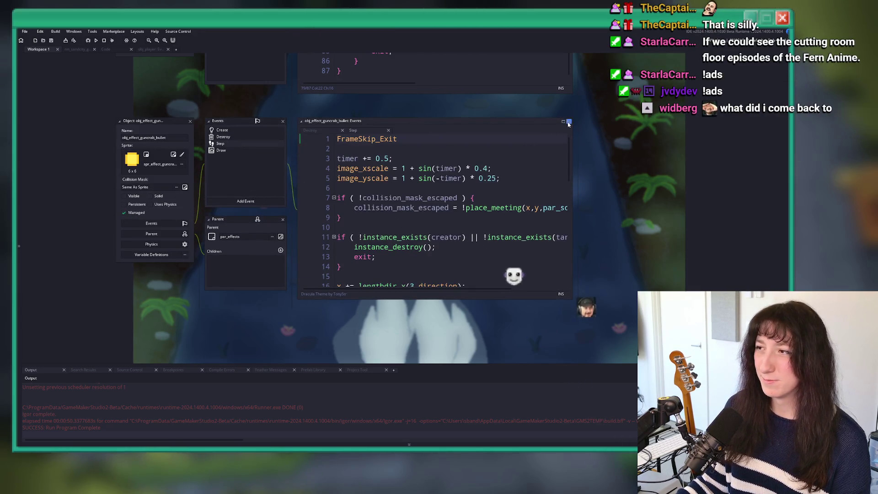
scroll(394, 201, down, 7)
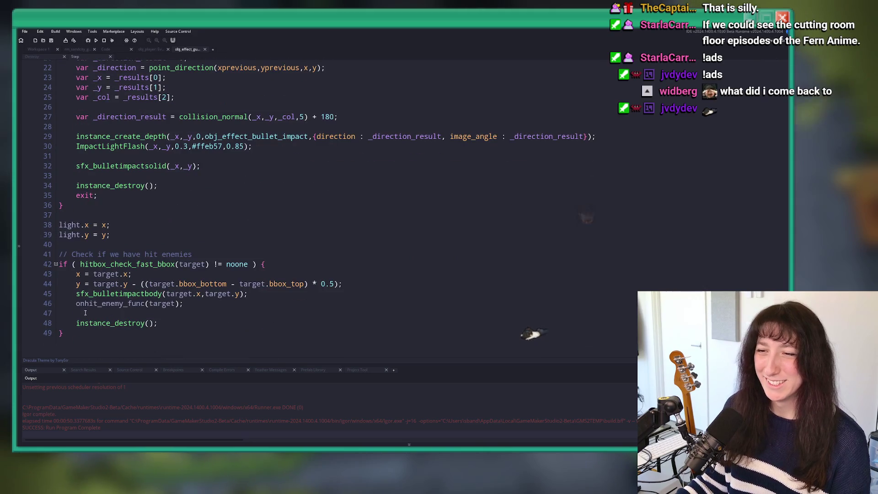
mouse_move(90, 333)
mouse_down()
mouse_move(78, 265)
mouse_move(87, 333)
mouse_up()
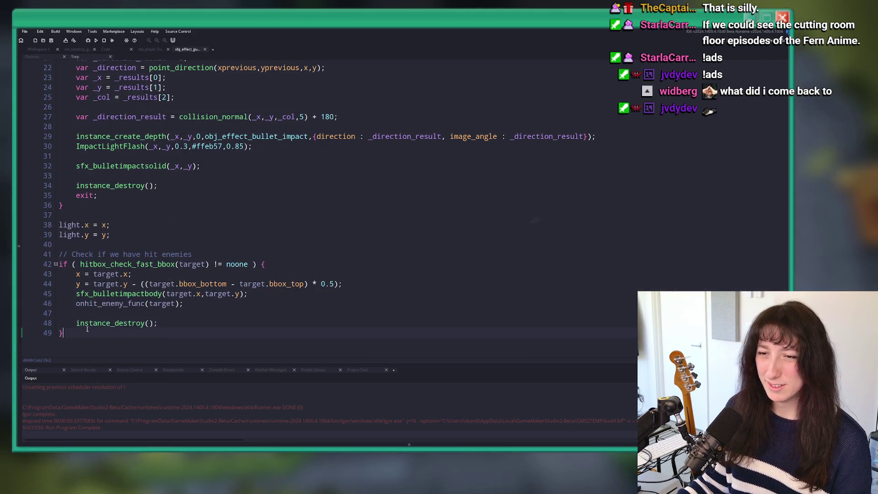
text(// Check if we have hit enemies var _inst_hit = hitbox_check_fast_bbox(target); if ( _inst_hit != noone ) { 	if ( target == obj_player ) { 		if ( !obj_player.parry_activate(id) ) { 			if ( target == obj_player ) { 				x = target.x; 				y = target.y - ((target.bbox_bottom - target.bbox_top) * 0.5); 				sfx_playerslash(x,y); 				onhit_enemy_func(target);  				instance_destroy(); 			} 		} else { 			target = par_enemy_character; 			direction += 180; 		} 	} else { 		onhit_enemy_func(_inst_hit); 		instance_destroy(); 	} })
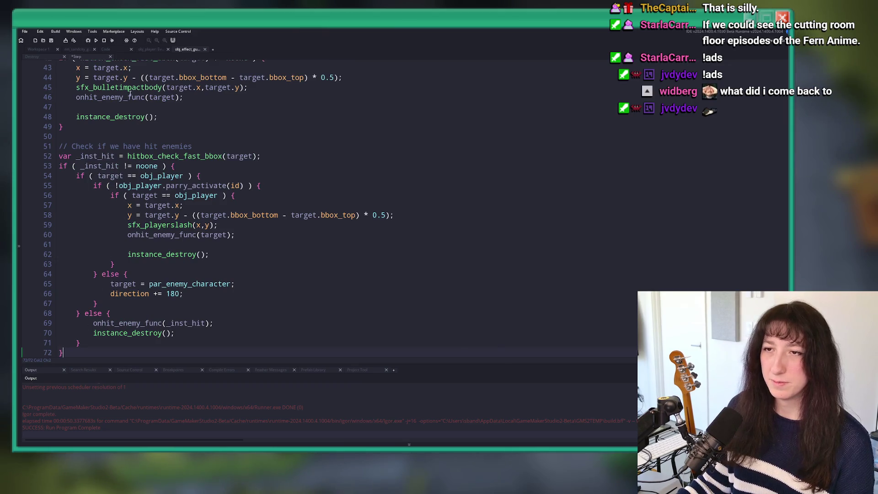
click(165, 87)
scroll(156, 311, down, 1)
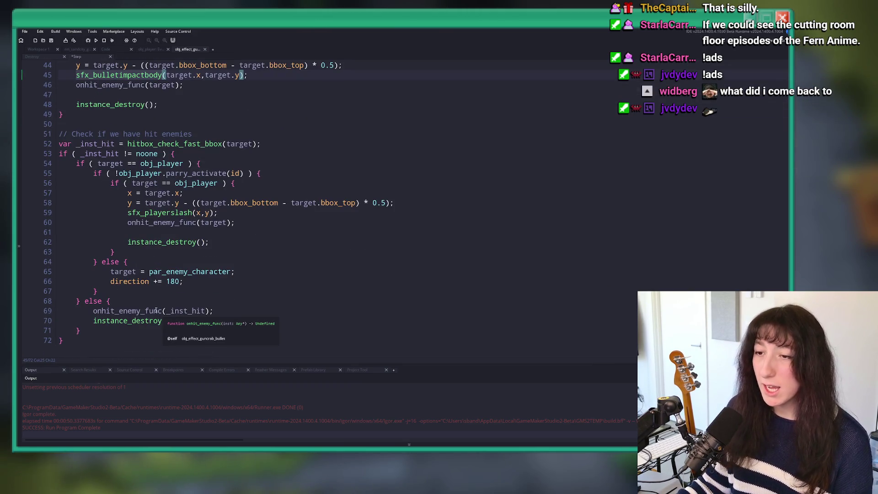
key(Return)
text(sfx_bulletimpactbody)
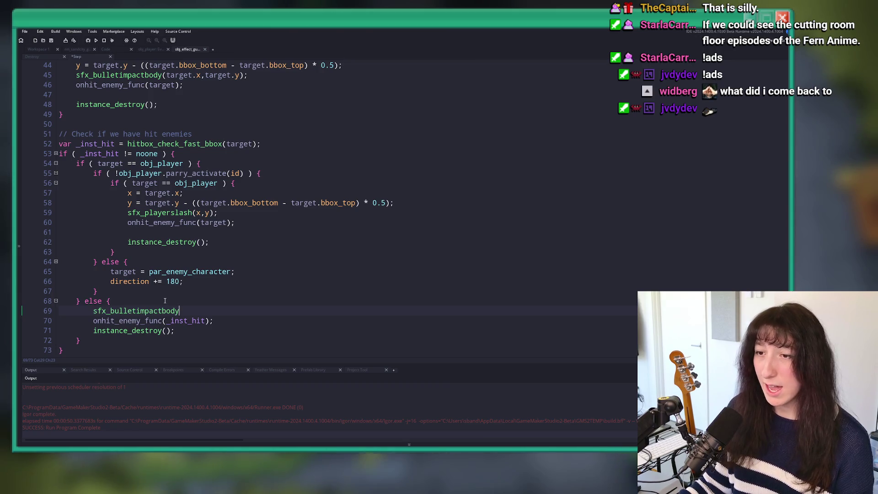
text((x))
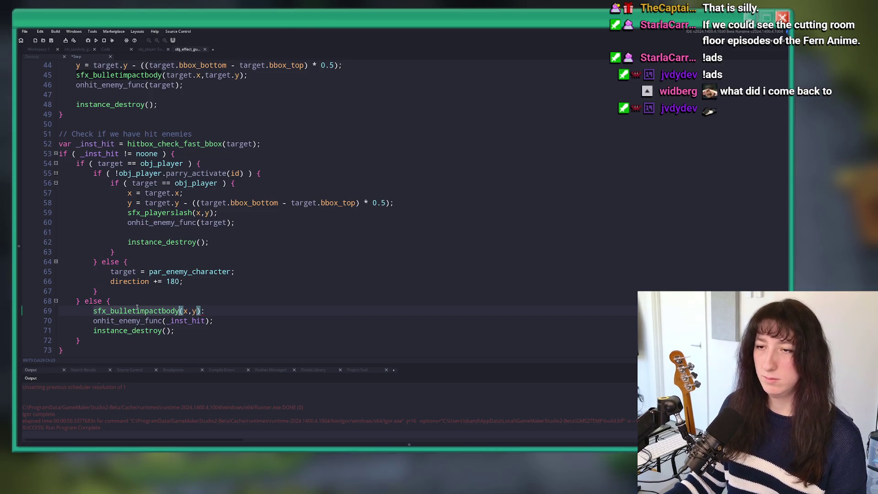
click(158, 213)
text(sfx_bulletimpactbody)
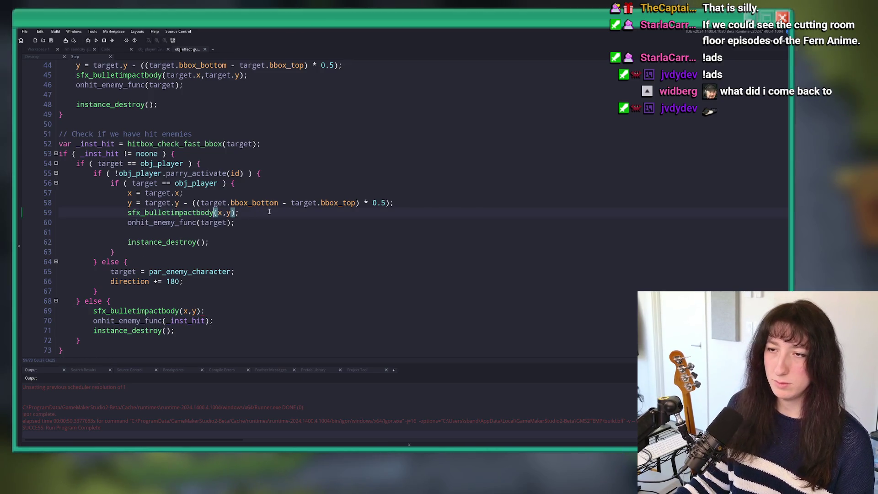
Delete the guncrab bullet's old single-target hit check and save the Step code
scroll(106, 170, up, 2)
mouse_move(66, 179)
mouse_down()
mouse_move(110, 108)
mouse_move(110, 78)
mouse_up()
key(Delete)
click(206, 294)
key(ctrl+s)
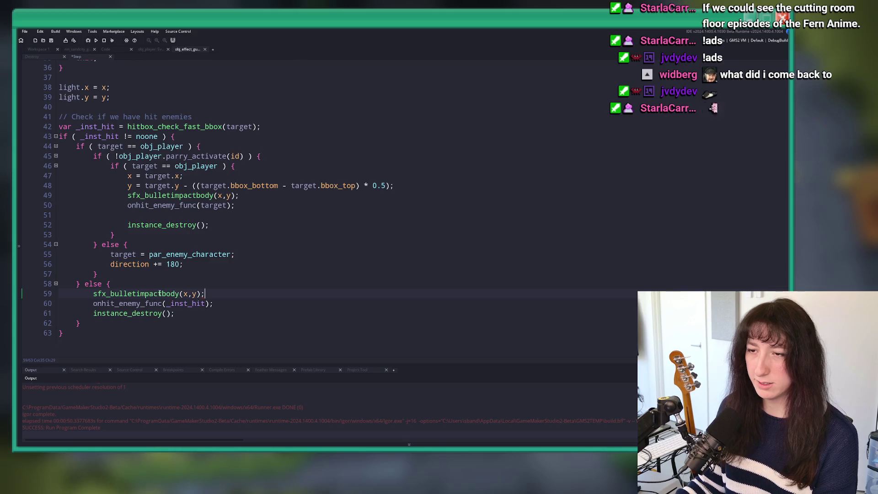
click(39, 49)
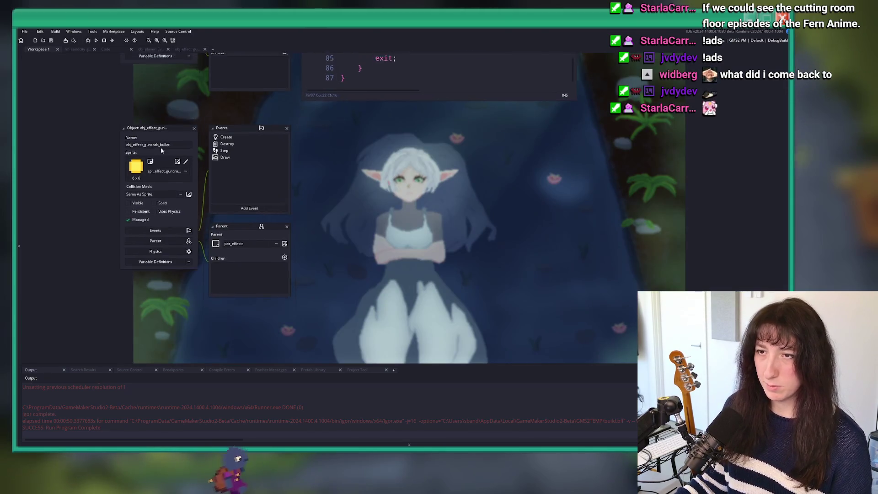
In the meanflower bullet's Step code, replace sfx_playerslash with sfx_bulletimpactbody in the player branch
scroll(265, 215, up, 3)
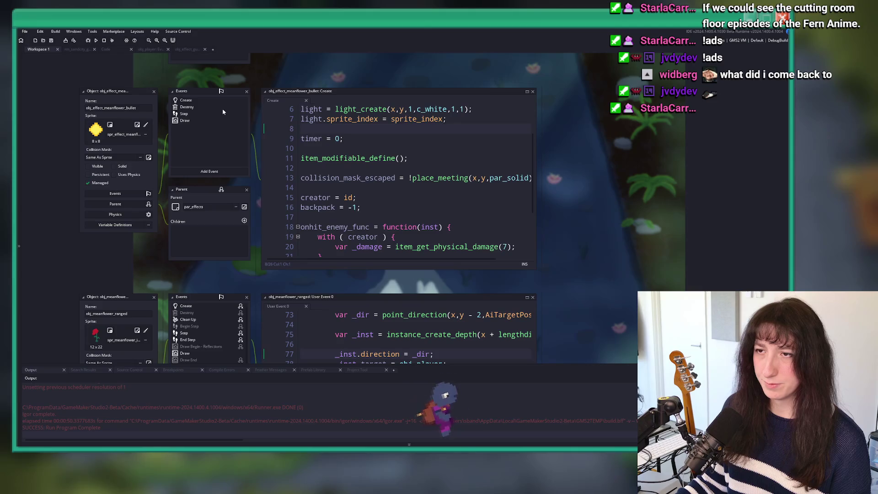
click(186, 106)
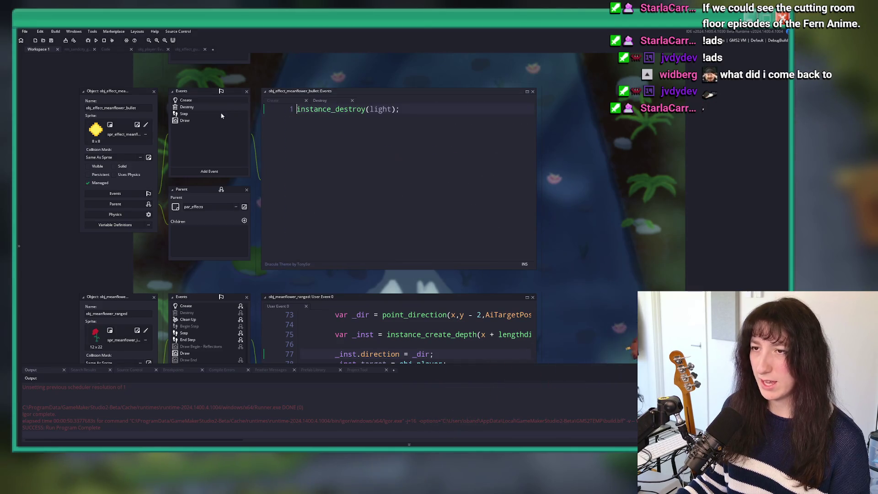
key(ctrl+Tab)
scroll(265, 137, down, 2)
click(273, 156)
scroll(228, 206, up, 3)
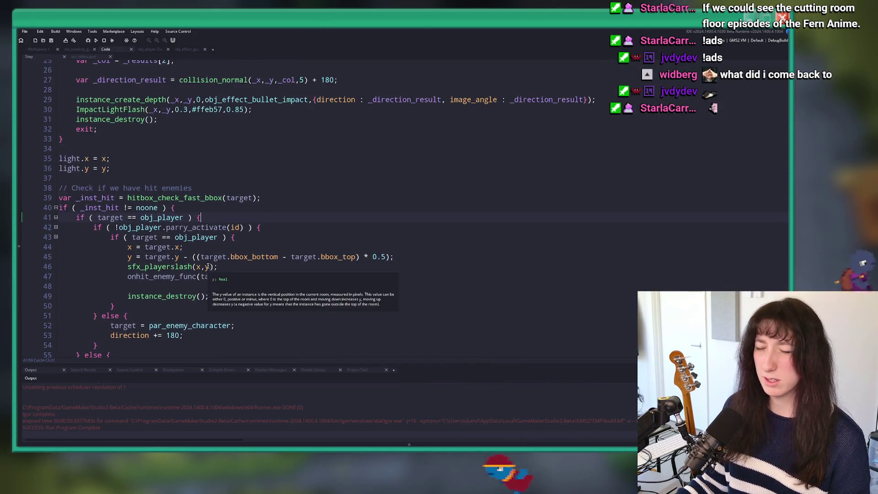
scroll(198, 247, down, 2)
double_click(131, 219)
text(sfx_bulletimpactbody)
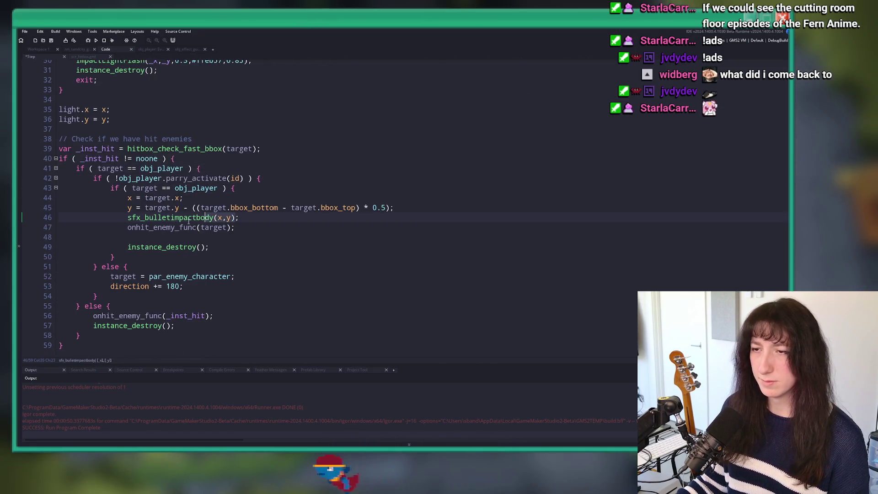
Add the sfx_bulletimpactbody(x,y) call after '} else {' and save
click(237, 307)
key(Return)
text(sfx_bulletimpactbody(x,y);)
key(ctrl+s)
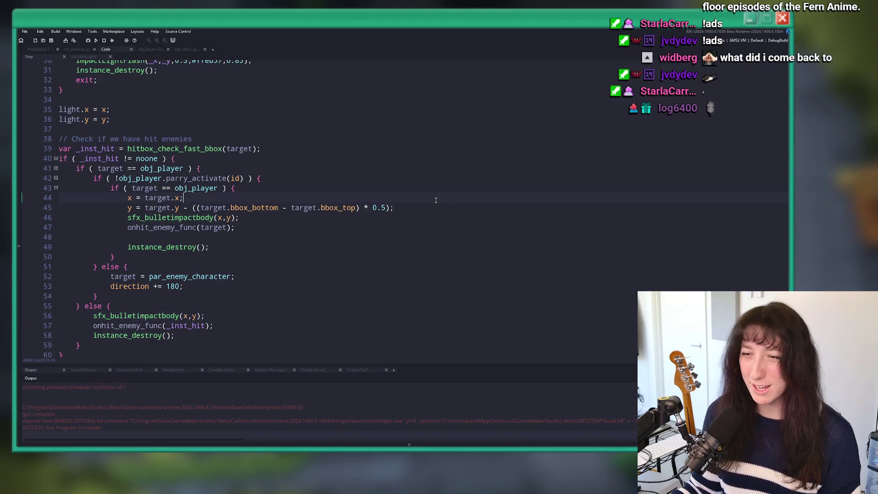
scroll(441, 197, up, 1)
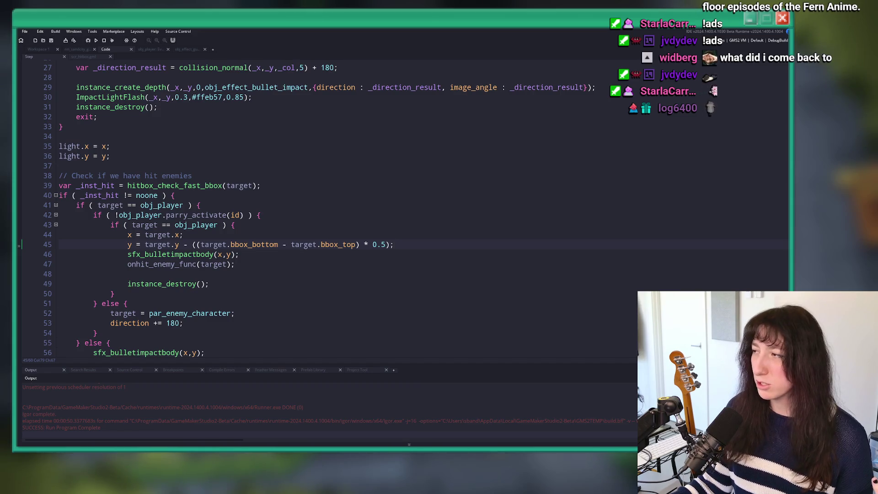
Search assets for '_bullet' to list sfx_bulletimpactbody, obj_effect_bullet_impact and snd_bullet_impact sounds
key(ctrl+t)
text(_bullet)
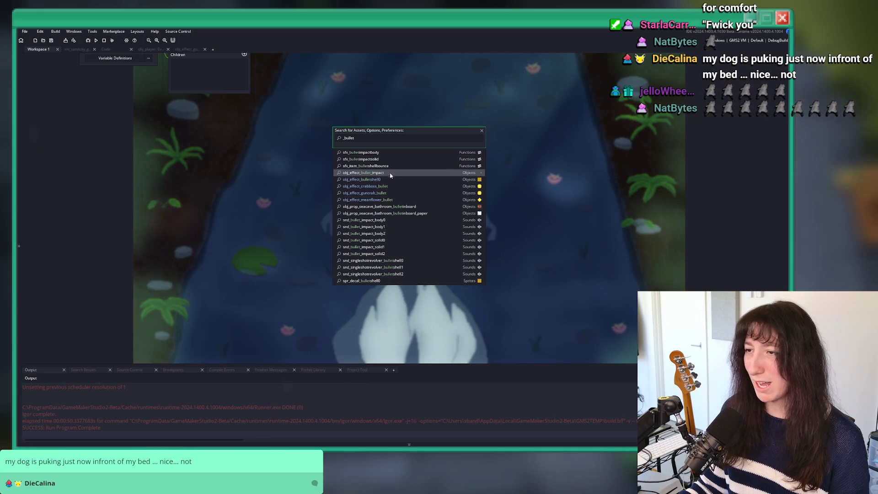
Dismiss the '_bullet' asset search and clear the bullet object windows from Workspace 1
key(Escape)
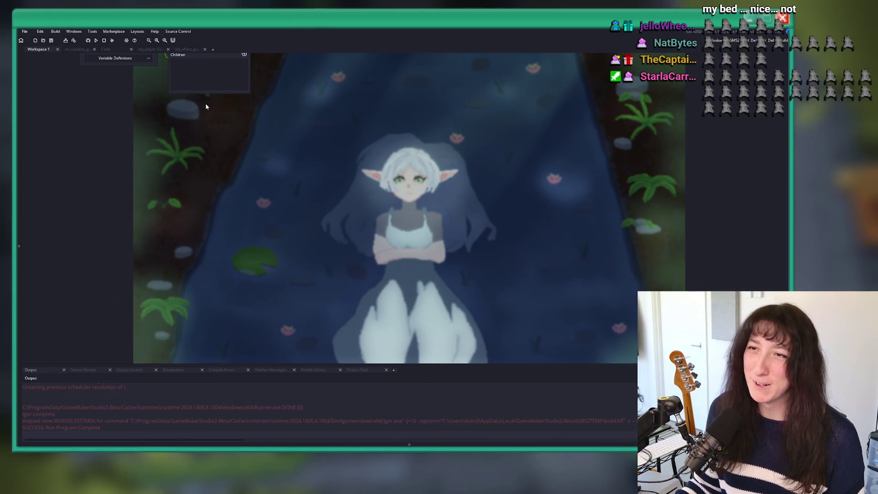
scroll(327, 127, up, 5)
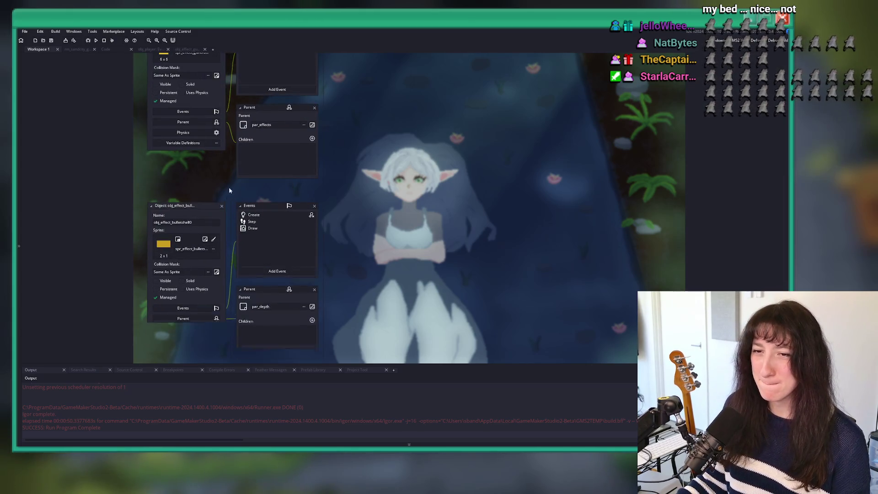
scroll(233, 192, up, 3)
scroll(227, 182, up, 3)
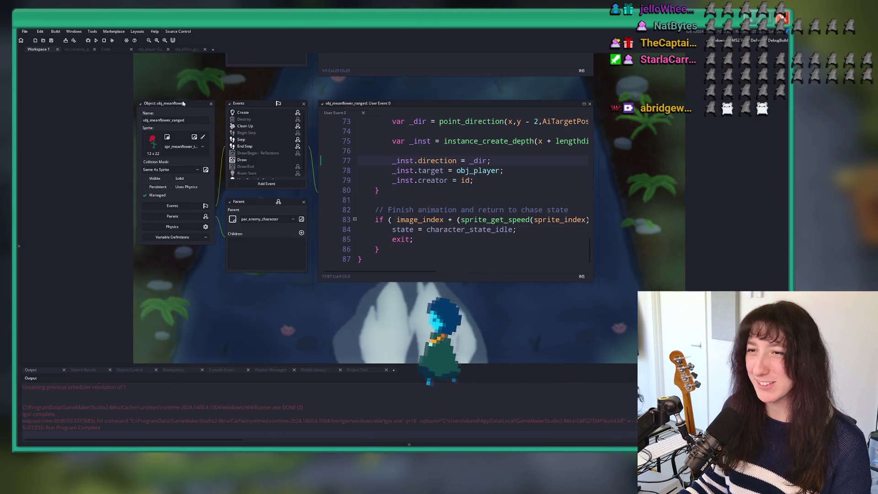
scroll(135, 106, up, 3)
scroll(135, 105, down, 2)
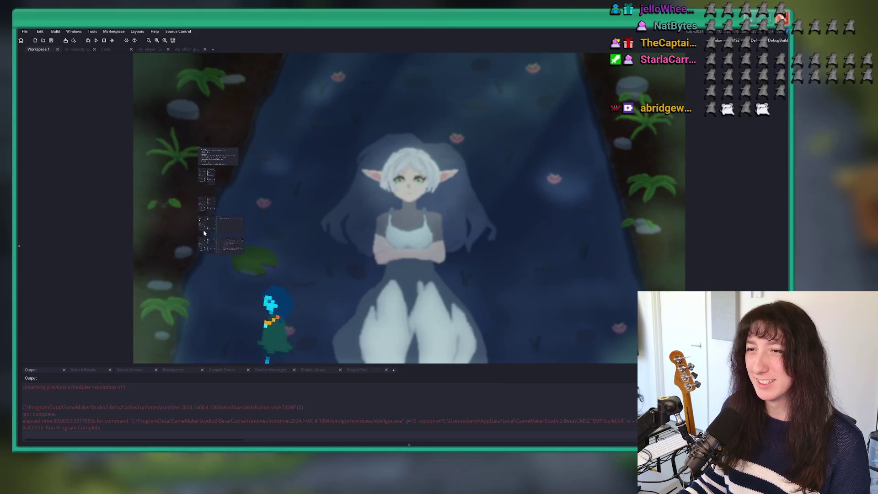
click(212, 49)
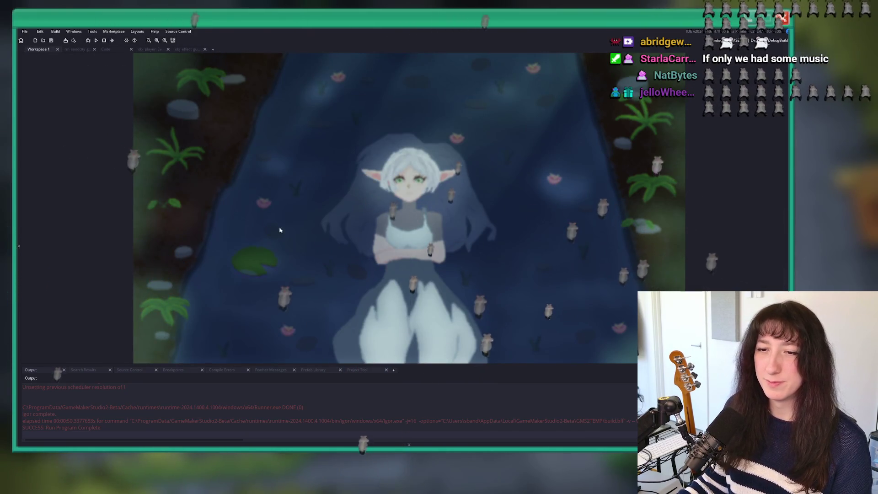
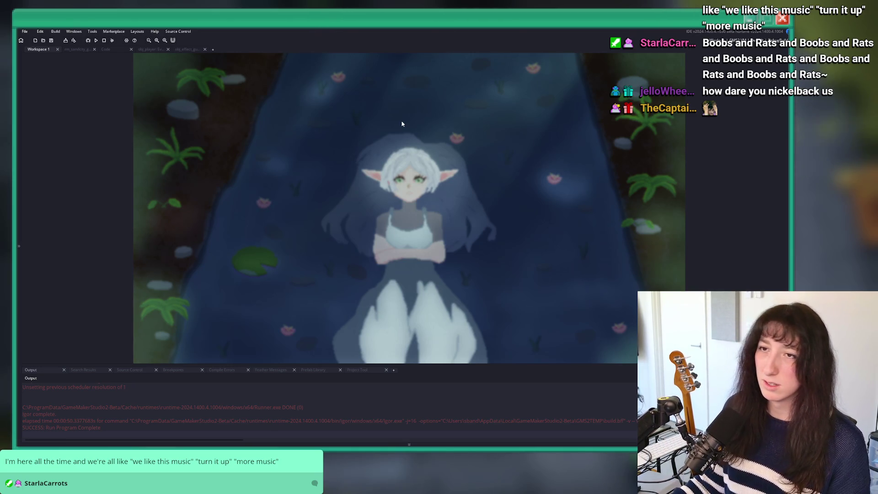
Stop the running game and review the bullet effect's hit and parry_activate code around lines 38–42
key(F5)
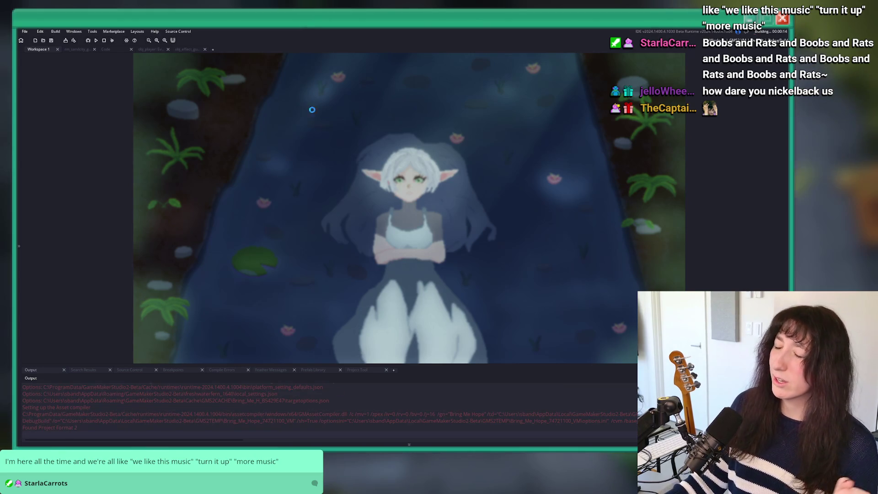
click(105, 42)
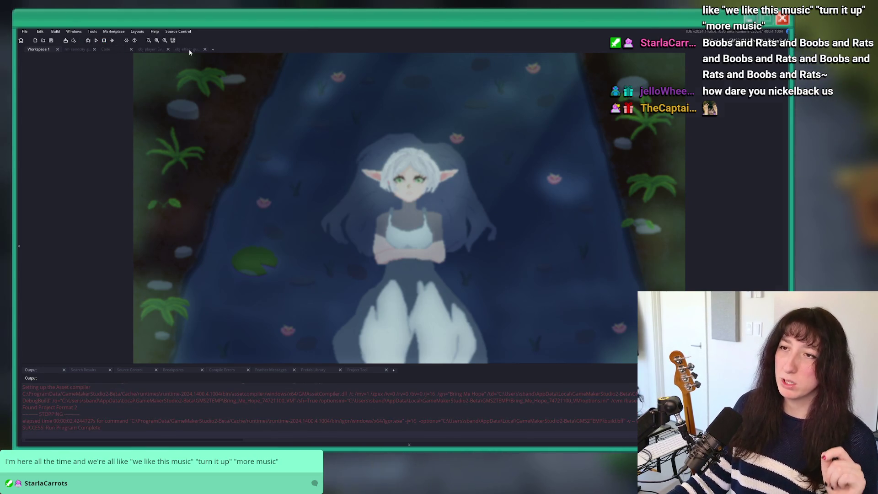
click(188, 49)
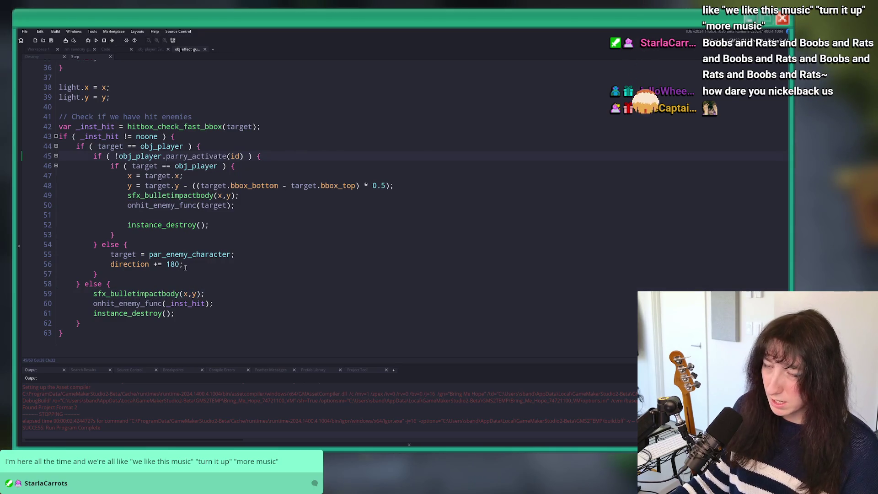
mouse_move(64, 333)
mouse_down()
mouse_move(77, 283)
mouse_move(60, 178)
mouse_up()
click(161, 147)
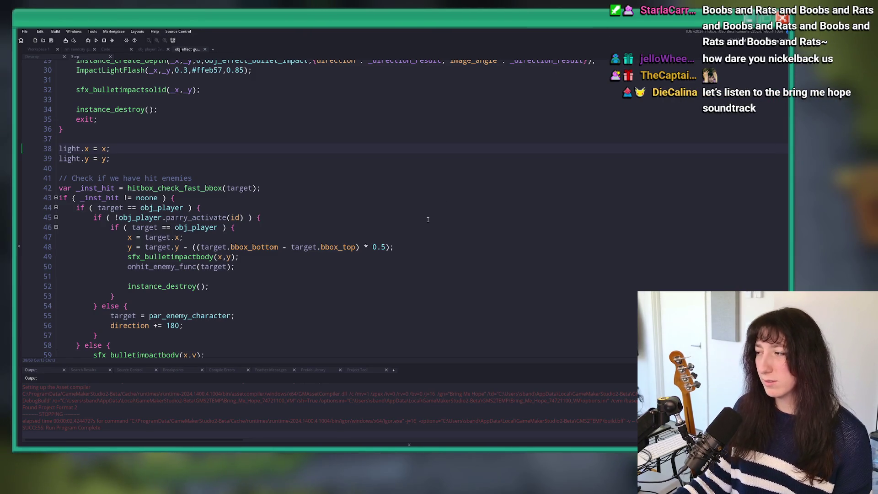
click(331, 192)
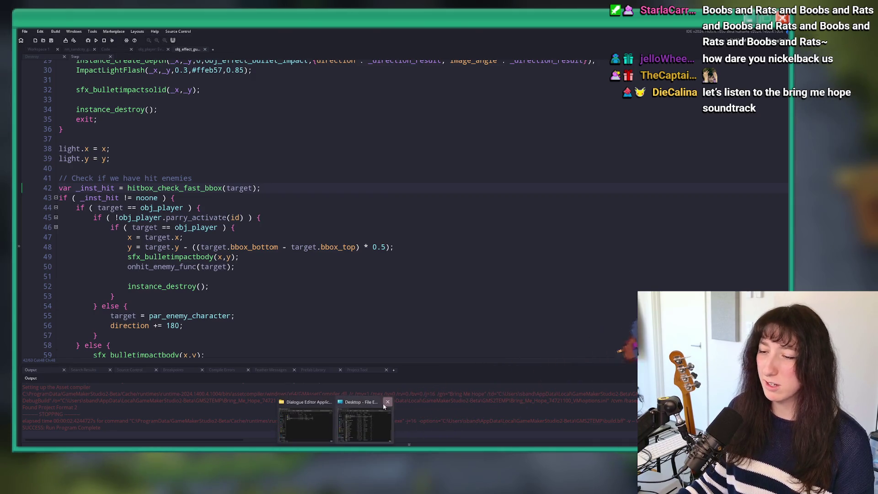
Close File Explorer and rebuild and relaunch the game with F5
click(339, 419)
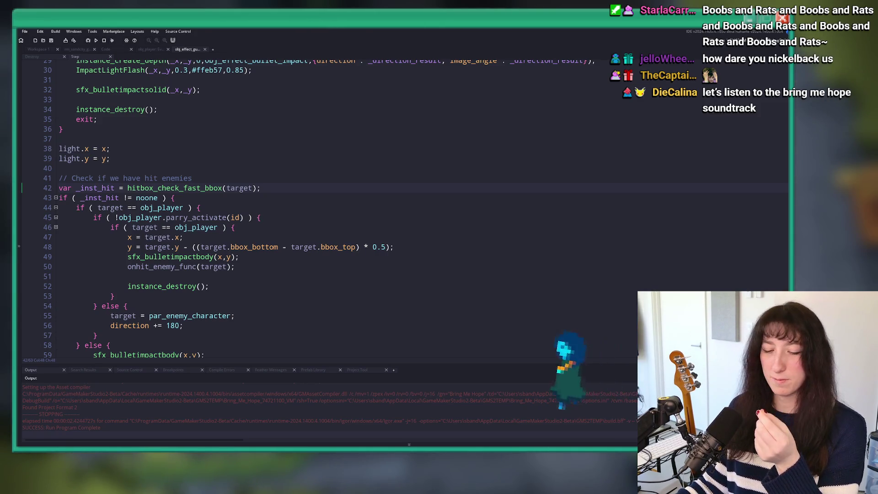
key(Down)
key(Down)
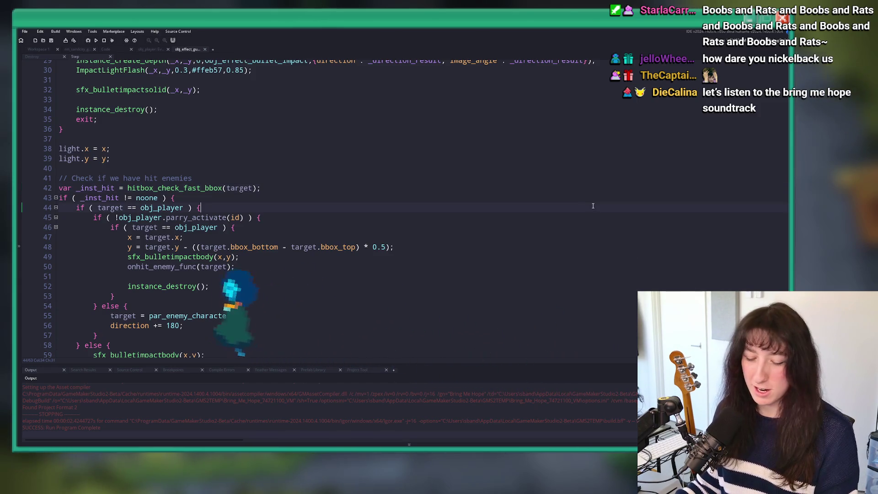
key(F5)
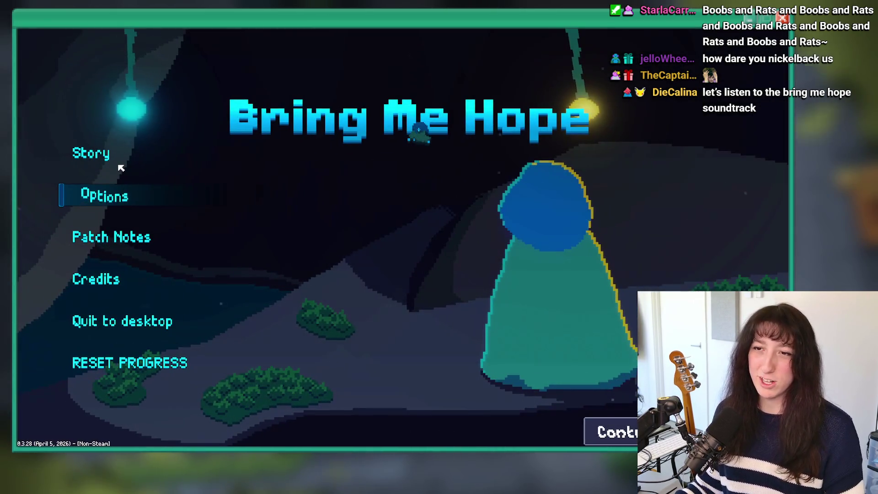
Start the game and raise the master volume to 100% under Pause > Options > Audio
click(106, 157)
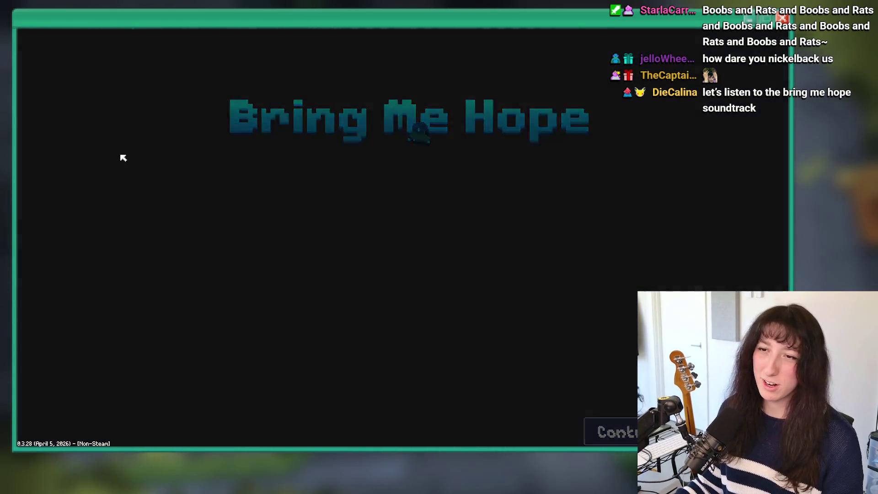
key(Escape)
key(Down)
key(Return)
key(Down)
key(Return)
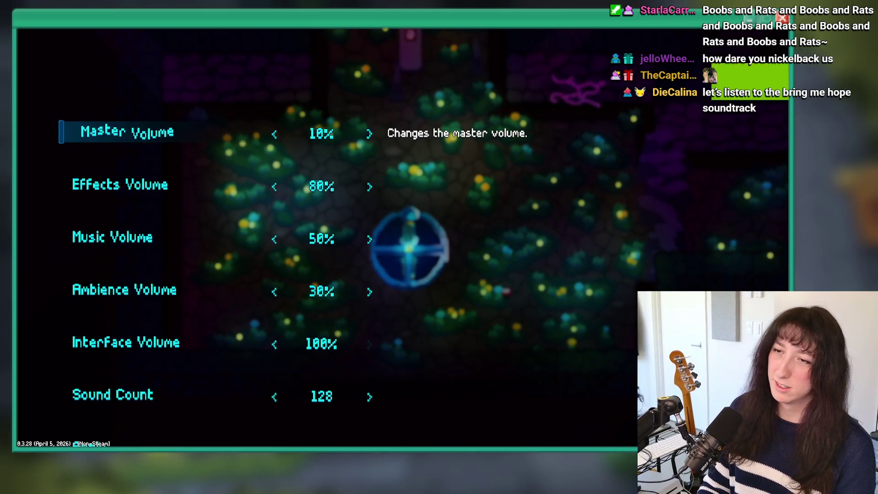
key(Right)
key(Right)
key(Right)
Raise the music volume to 90% and resume play
key(Down)
key(Down)
key(Down)
key(Down)
key(Down)
key(Up)
key(Up)
key(Up)
key(Down)
key(Right)
key(Right)
key(Right)
key(Right)
key(Up)
key(Up)
key(Down)
key(Down)
key(Down)
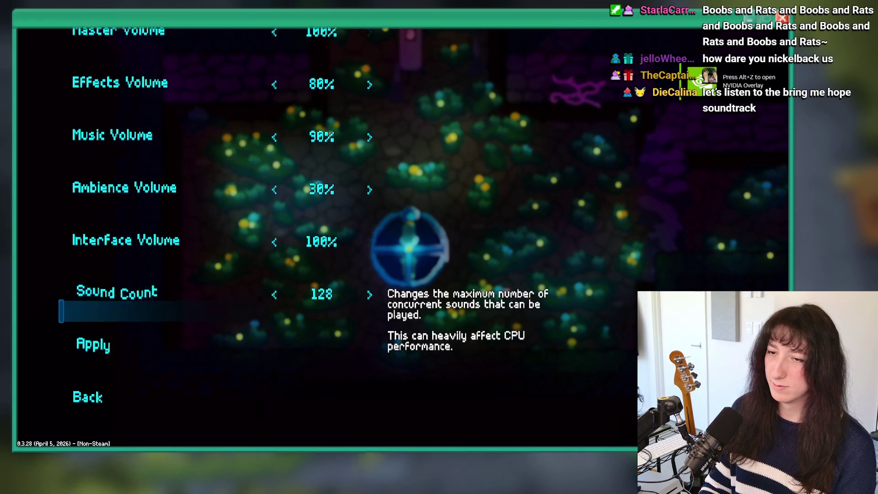
key(Up)
key(Up)
key(Up)
key(Right)
key(Right)
key(Down)
key(Down)
Set effects and ambience volumes to 90%, apply, and walk up out of the Void Landing portal
key(Down)
key(Escape)
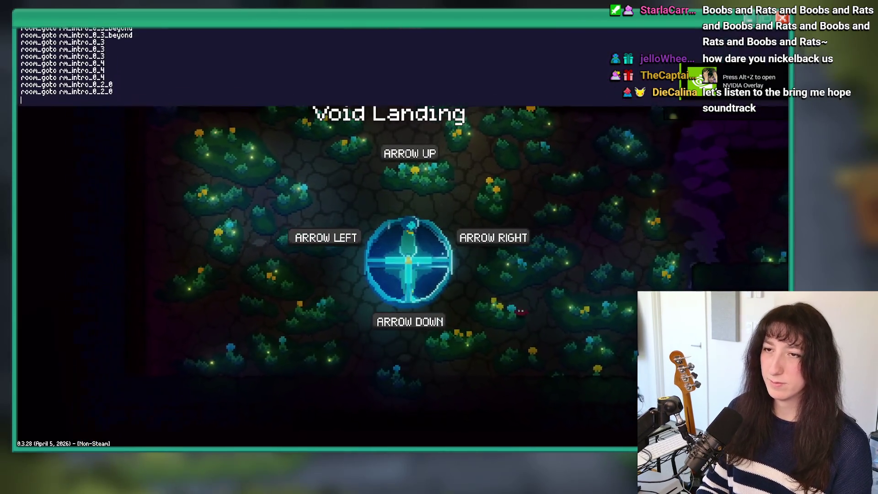
key(Escape)
key(Return)
key(Down)
key(Down)
key(Down)
key(Return)
key(Down)
key(Right)
key(Down)
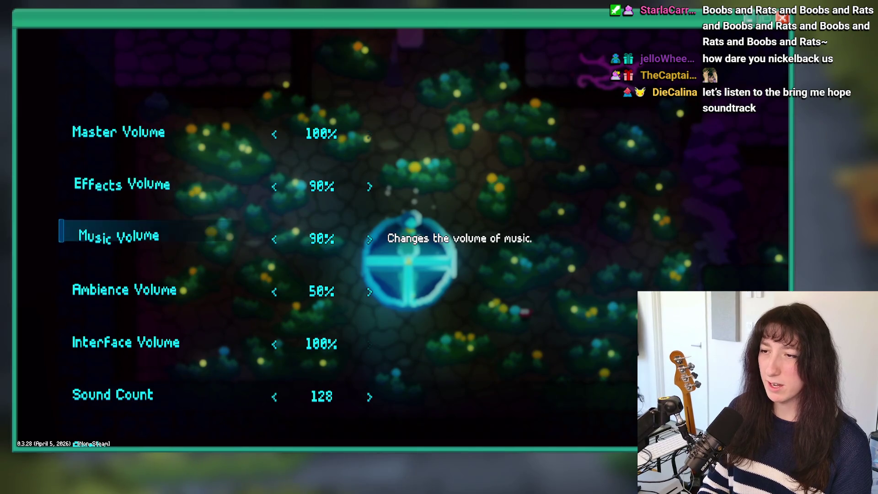
key(Down)
key(Down)
key(Up)
key(Right)
key(Right)
key(Right)
key(Down)
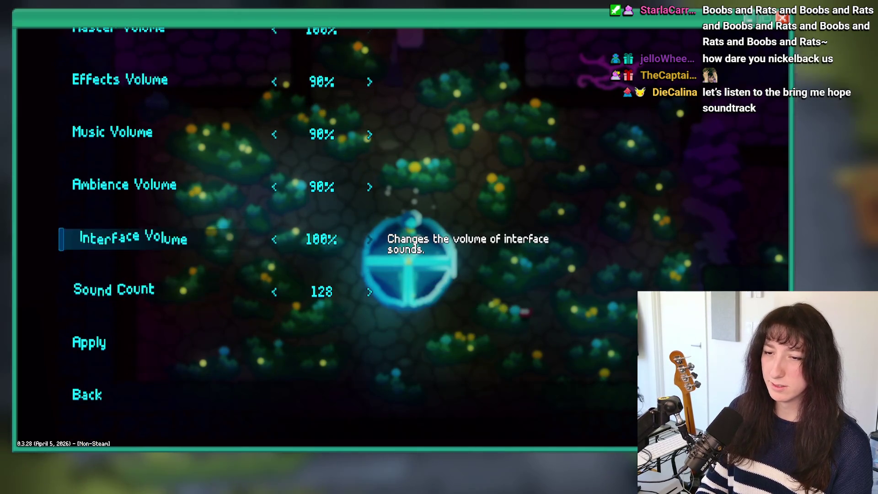
key(Down)
key(Down)
key(Return)
key(Escape)
key(w)
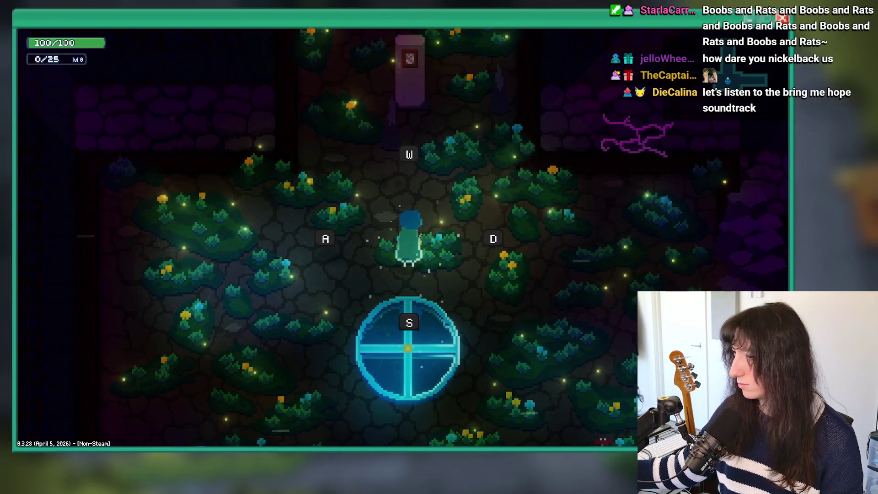
key(Up)
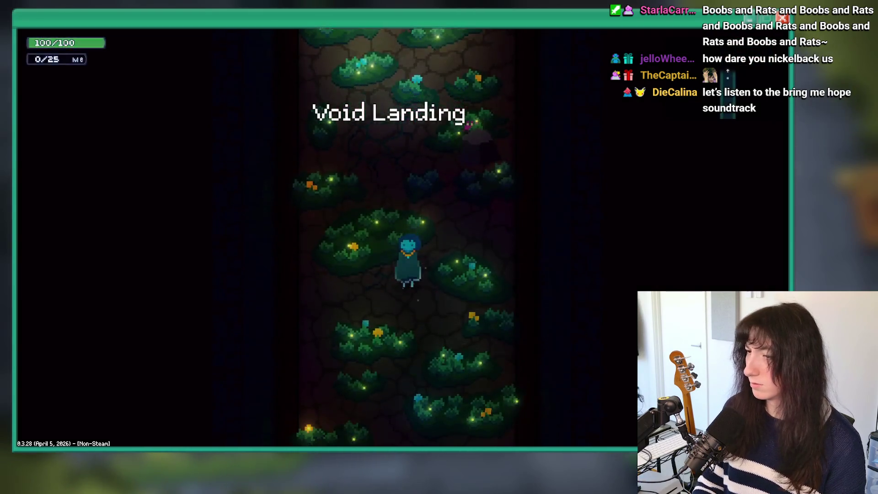
key(Return)
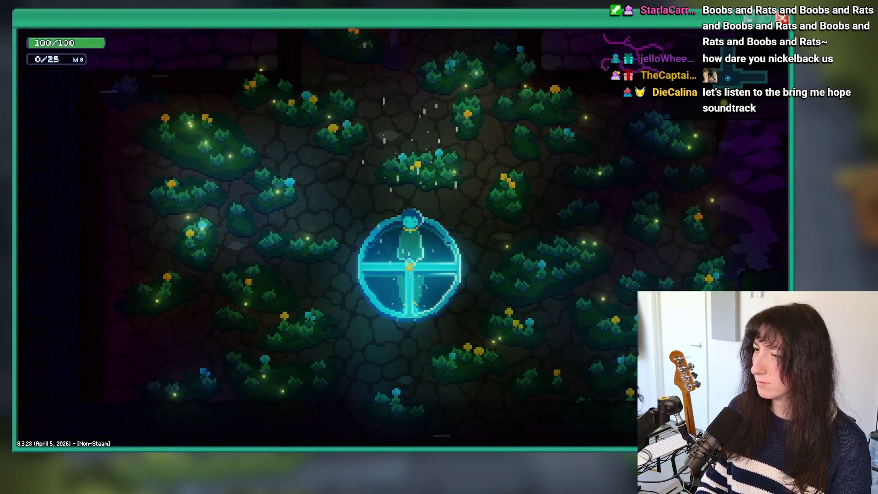
key(grave)
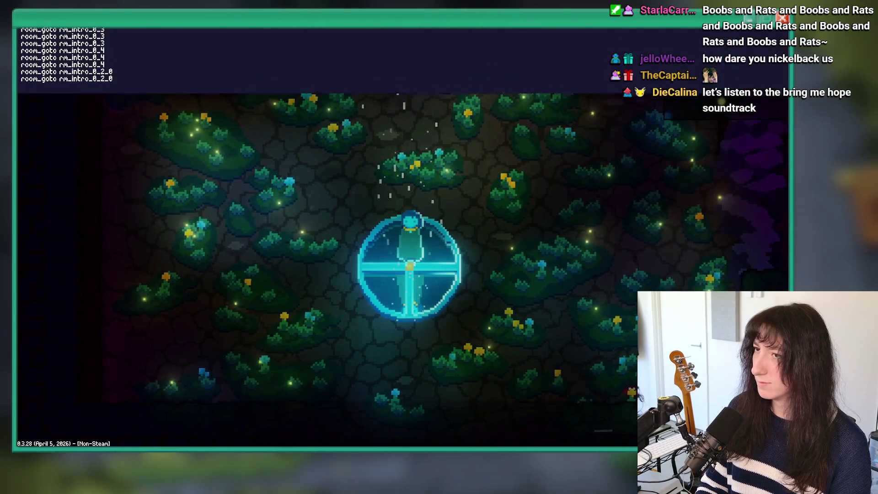
text(room_goto rm_intro_0_)
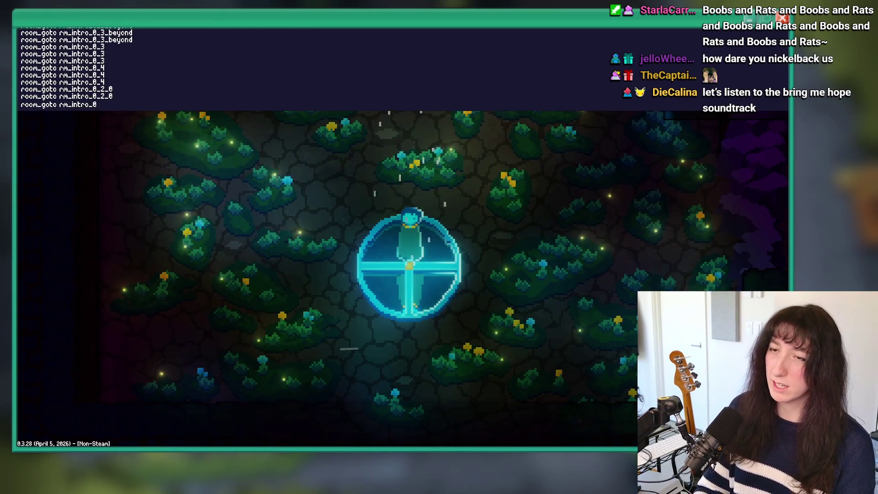
key(Return)
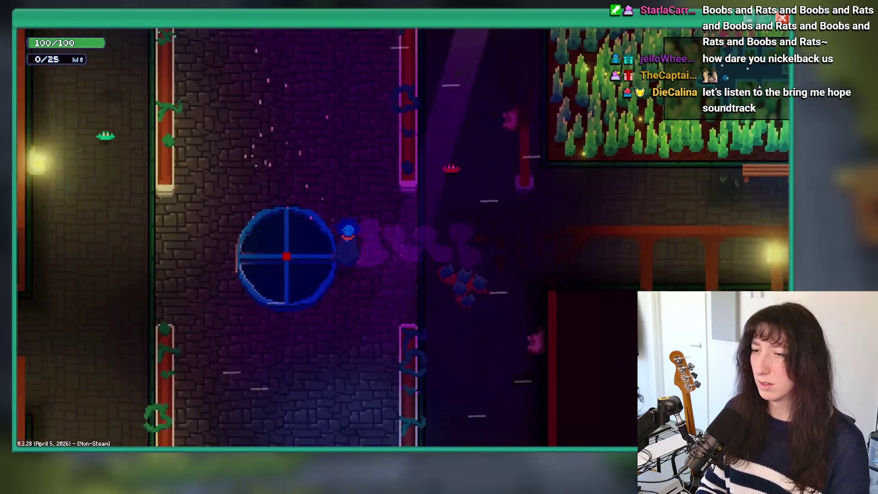
key(d)
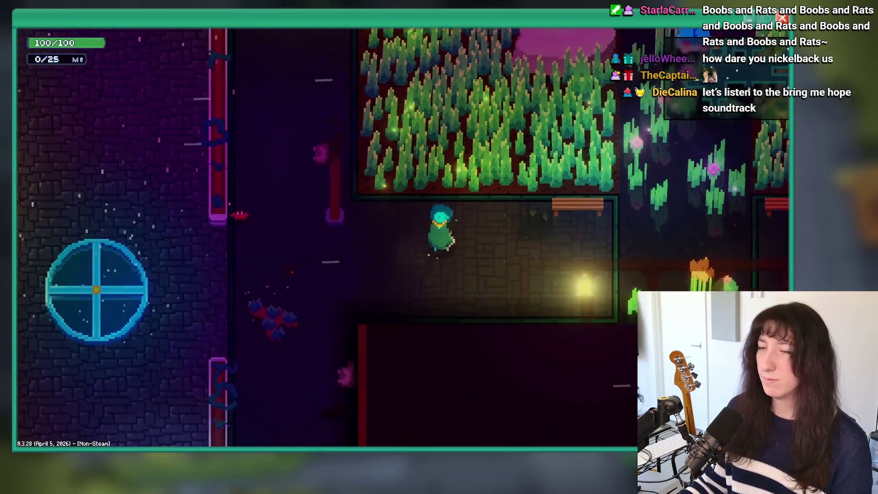
key(d)
key(s)
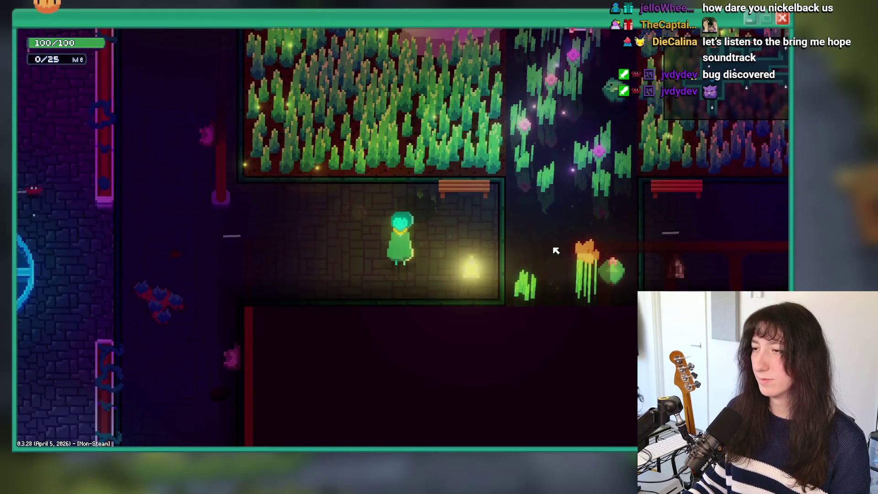
key(w+a)
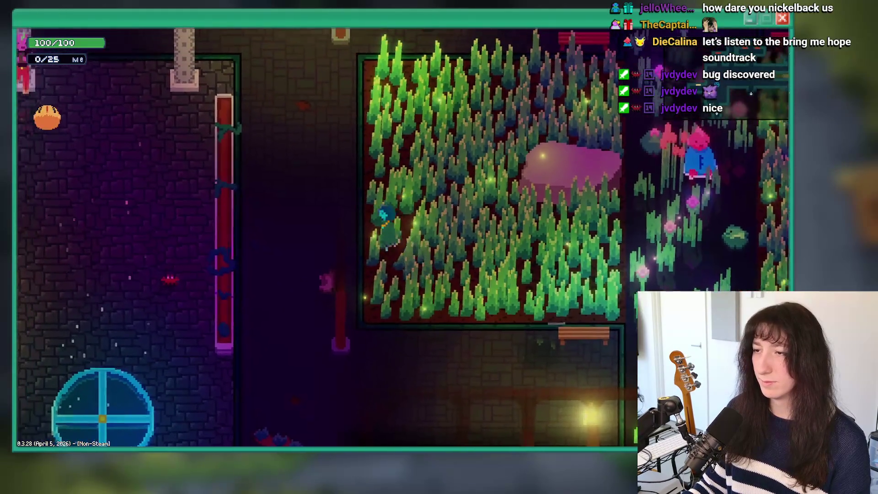
key(s)
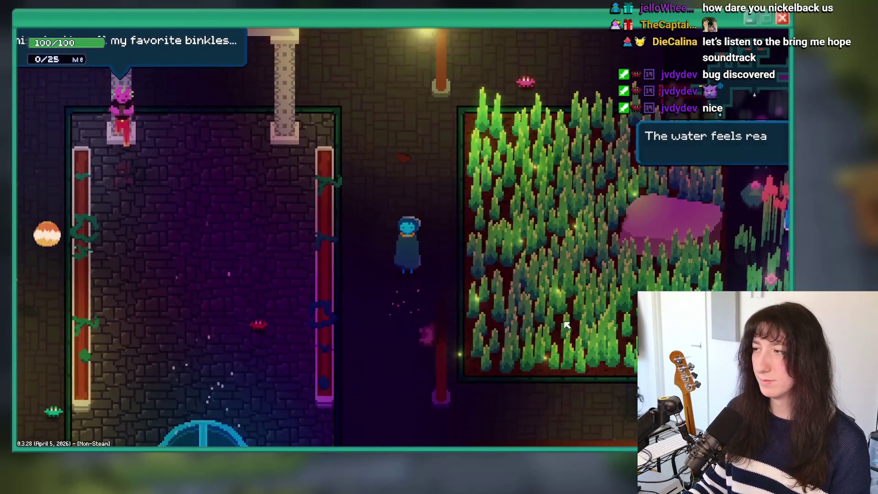
key(w+d)
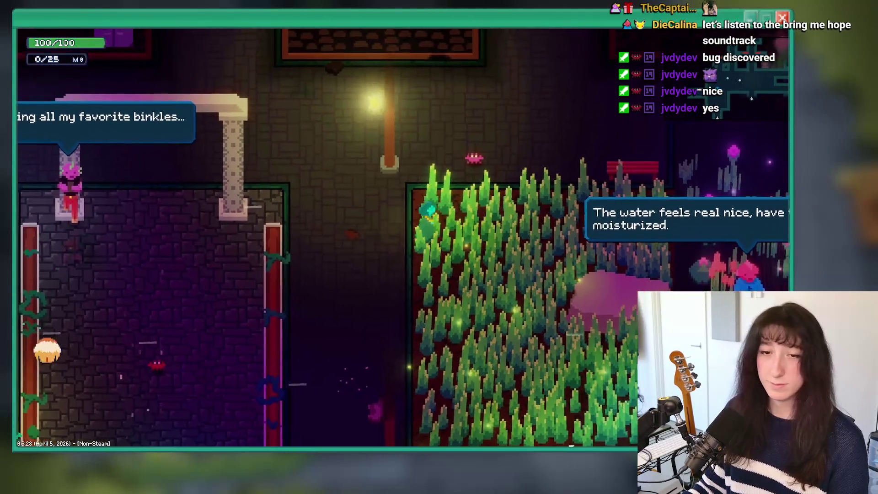
key(s+a)
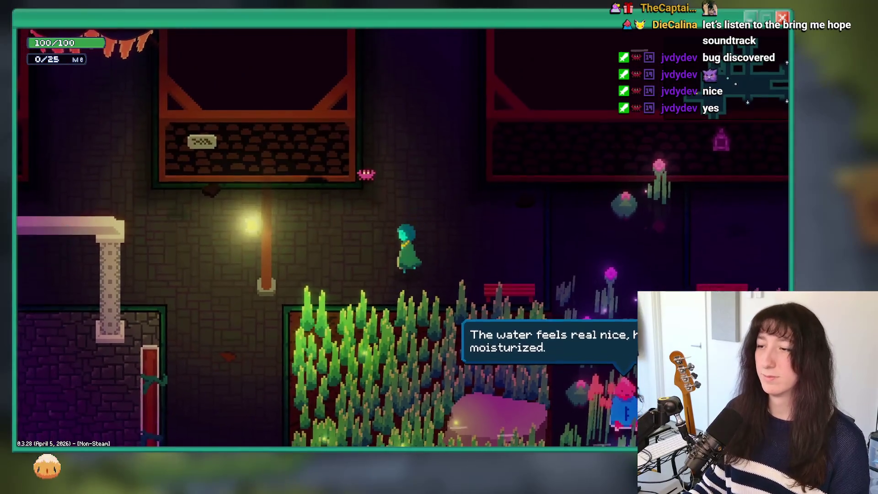
key(s+a)
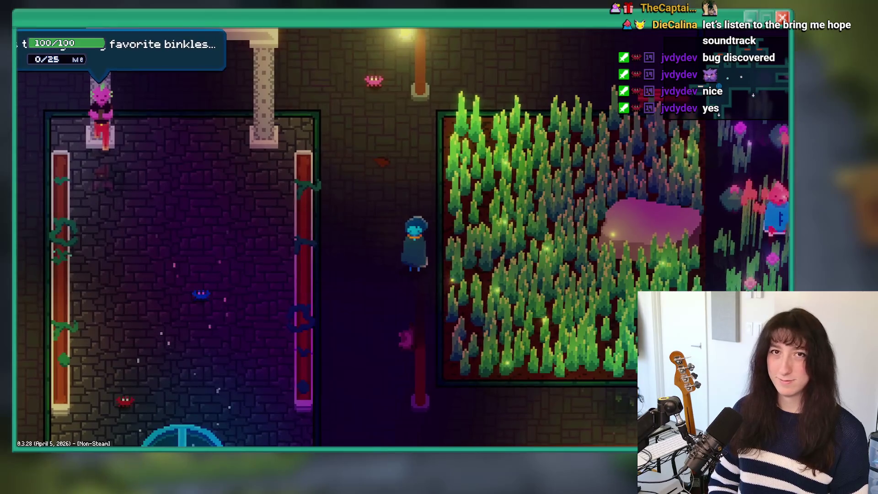
key(Down)
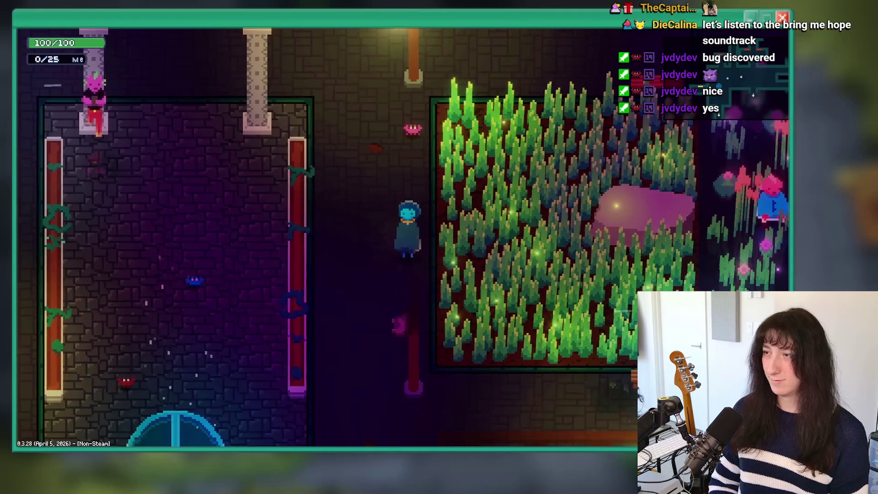
key(Down)
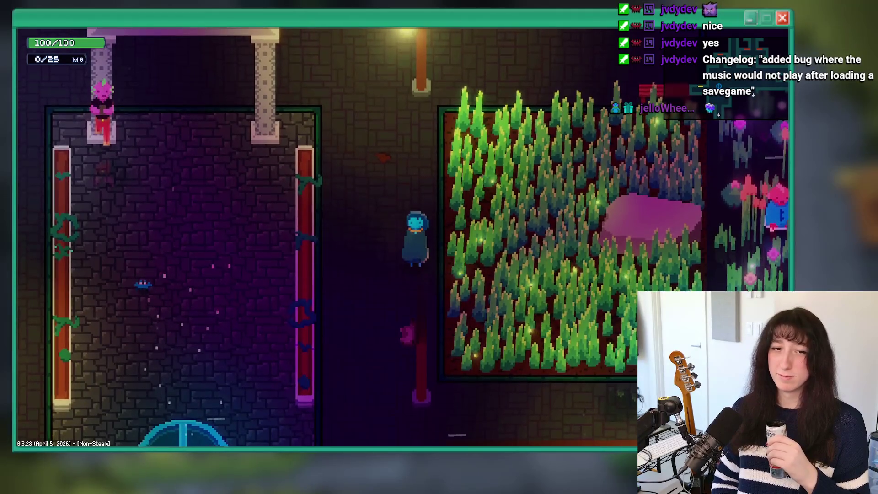
key(w)
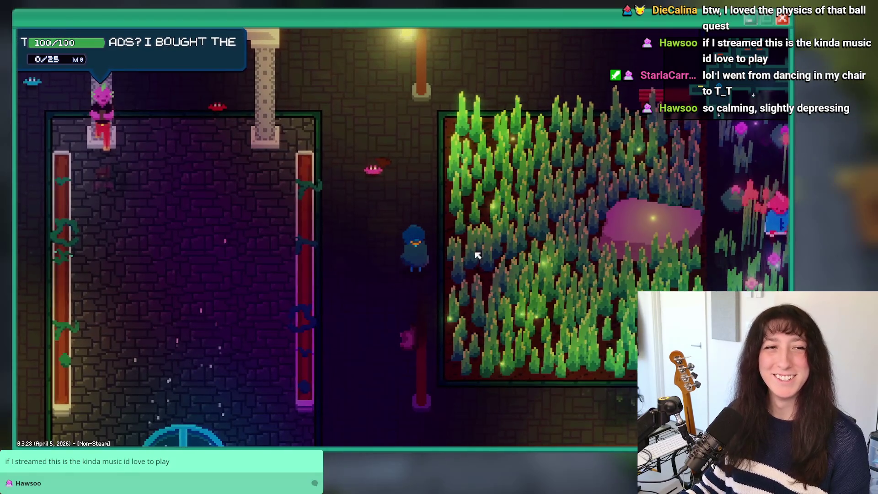
key(w)
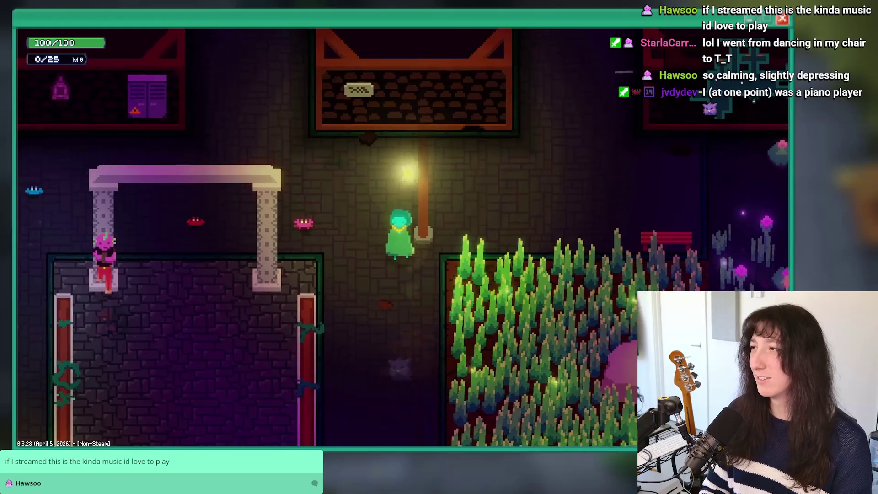
Walk through Frosted Caves and Sea Cave City into Sea Elevator Station
key(s)
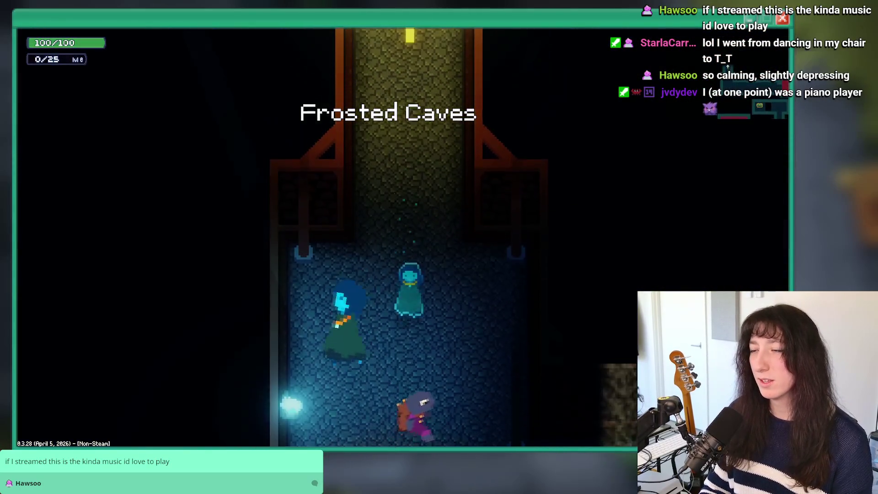
key(s)
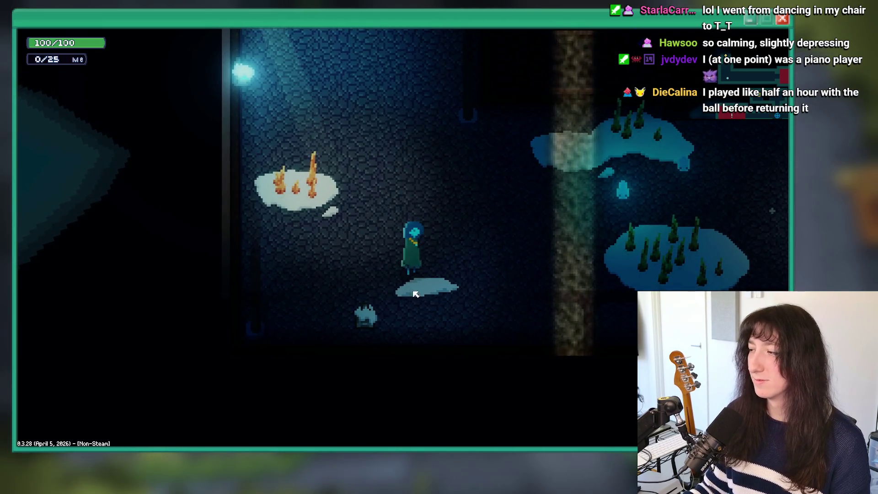
key(w)
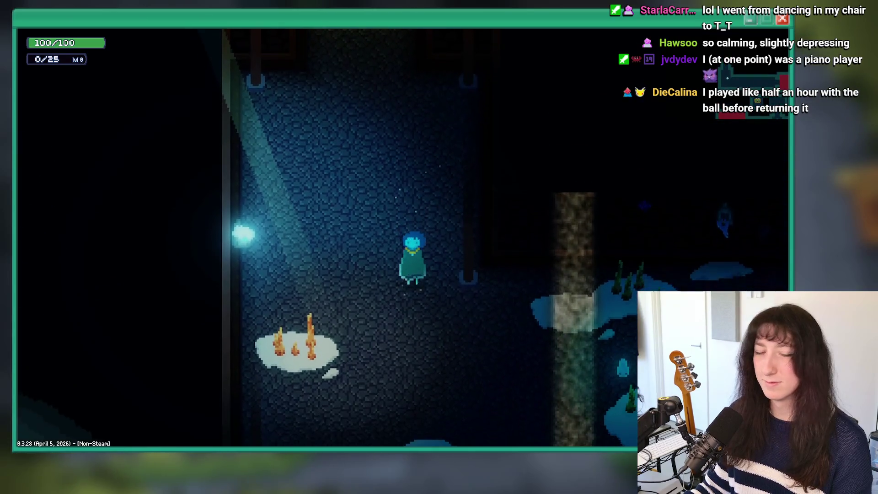
key(w)
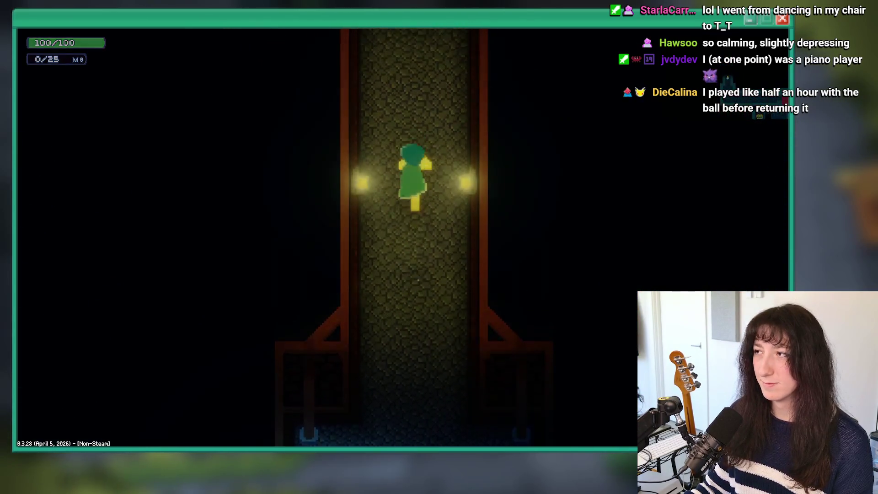
key(w)
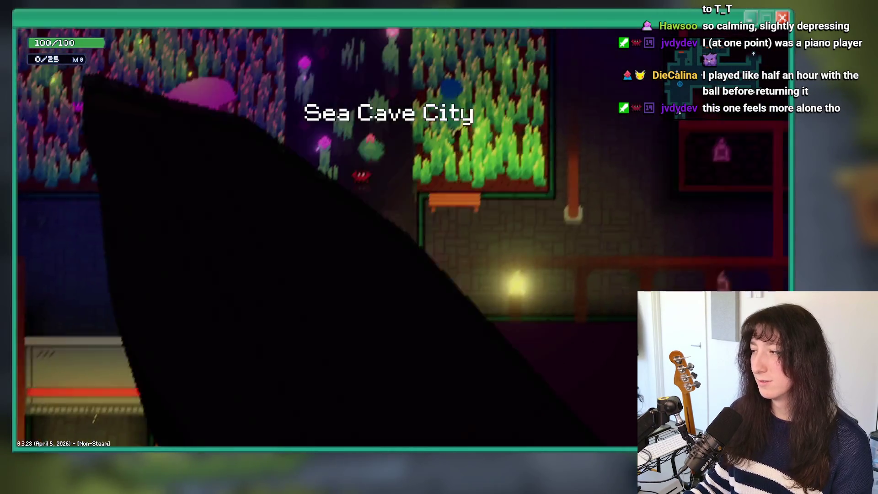
key(d)
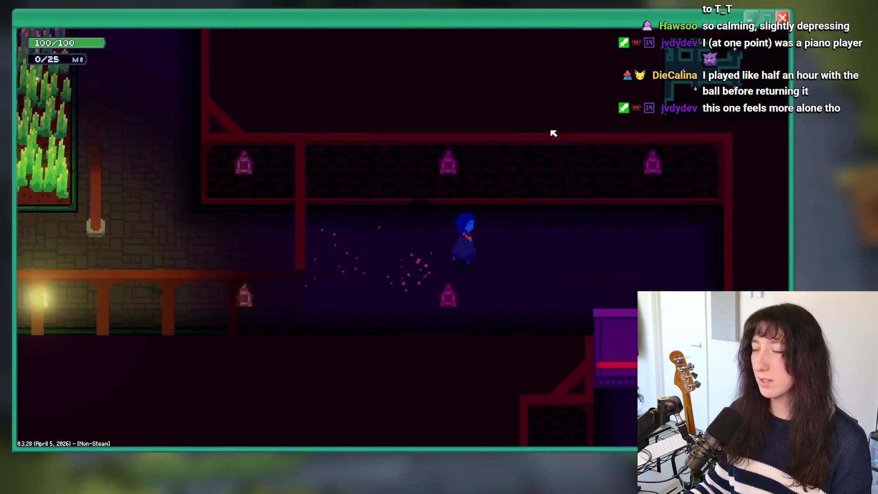
key(s)
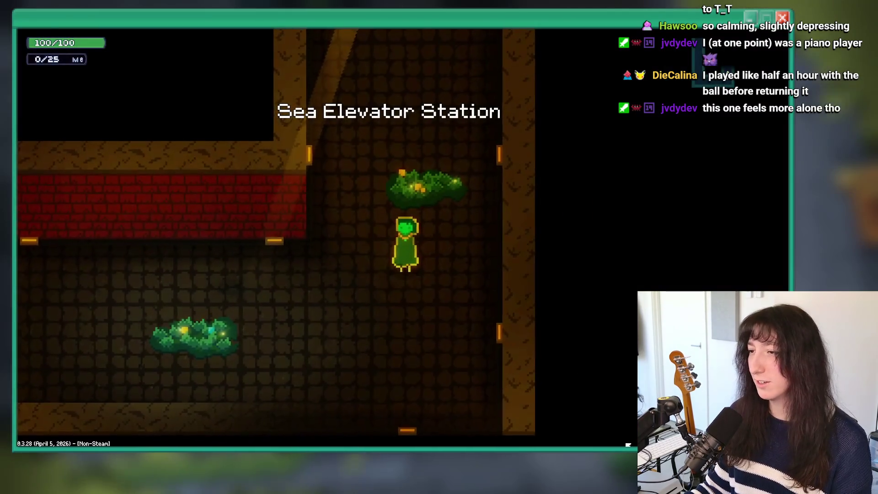
key(a)
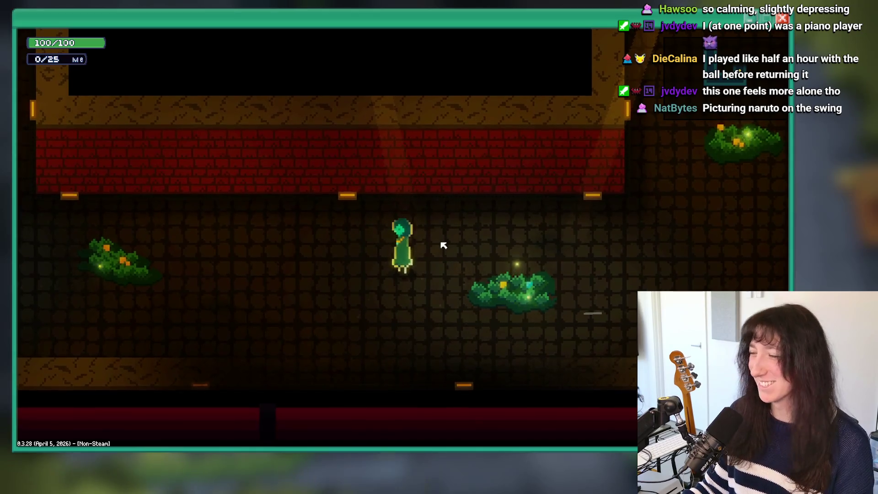
Steer the character up the vertical corridor onto the grated walkway
key(a)
key(a)
key(d)
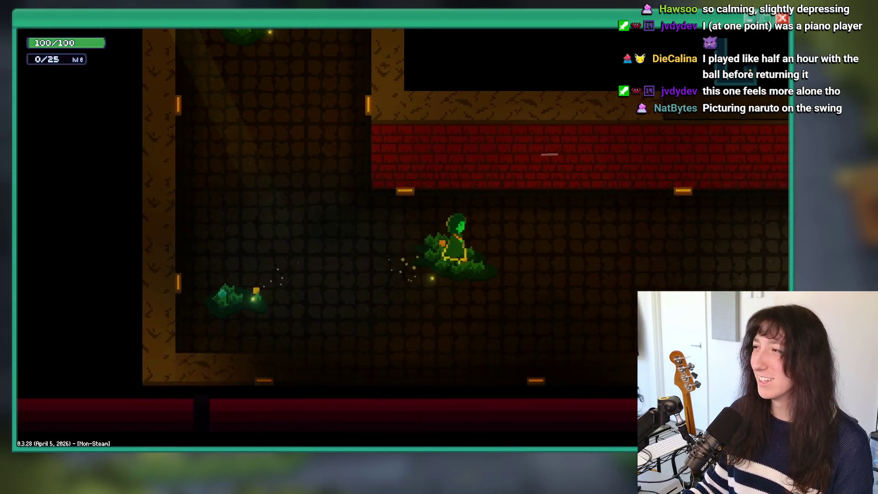
key(a)
key(w)
key(a)
key(w)
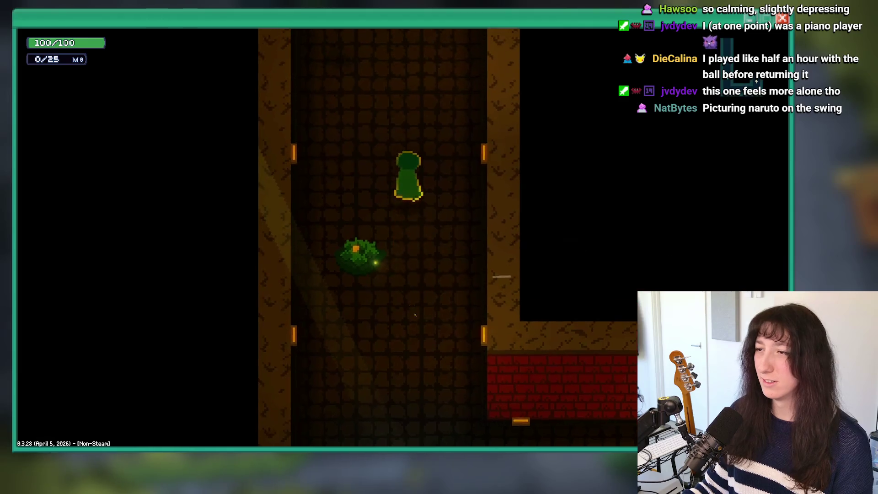
key(w)
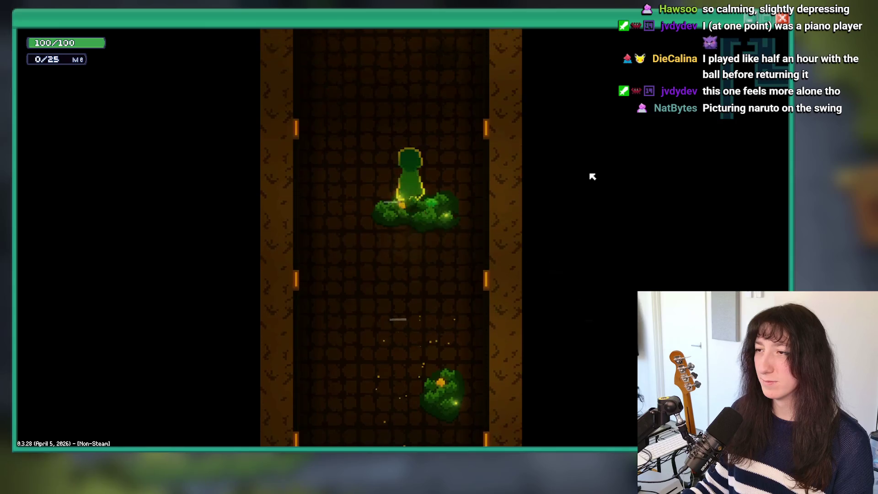
key(w)
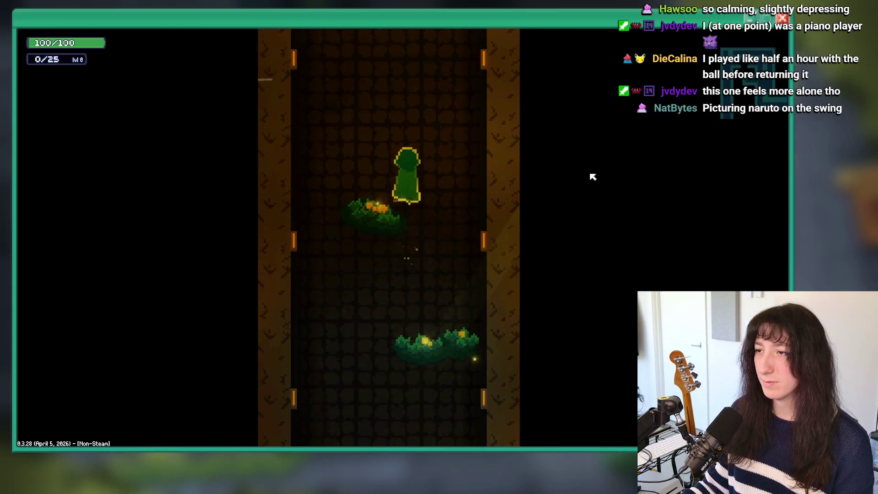
key(w)
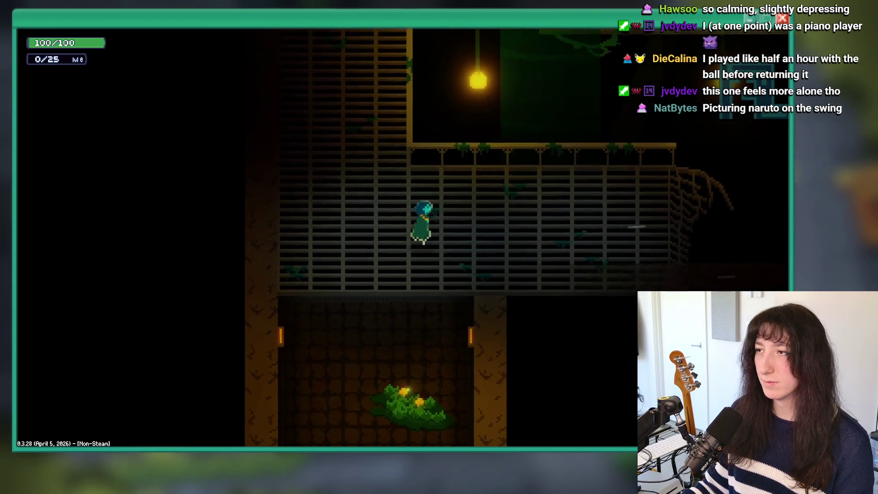
Try the machine on the walkway, dismiss its dialogue, and walk down into the purple-lit room
key(d)
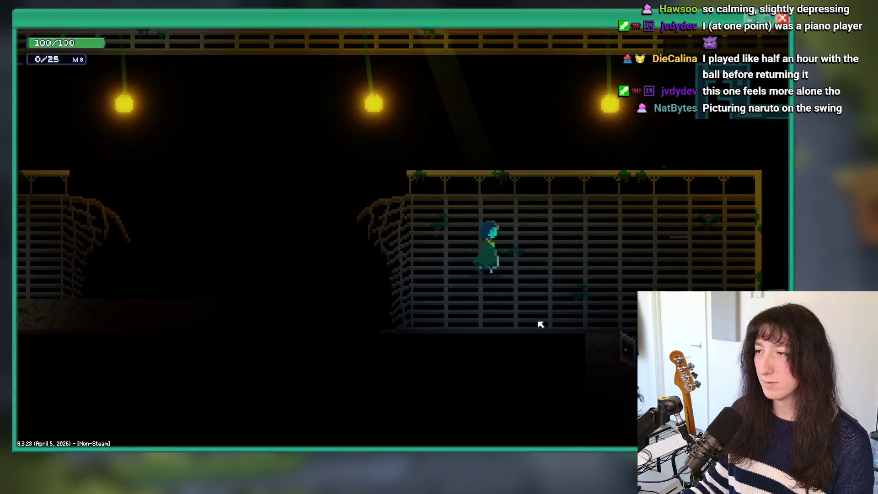
key(d)
key(e)
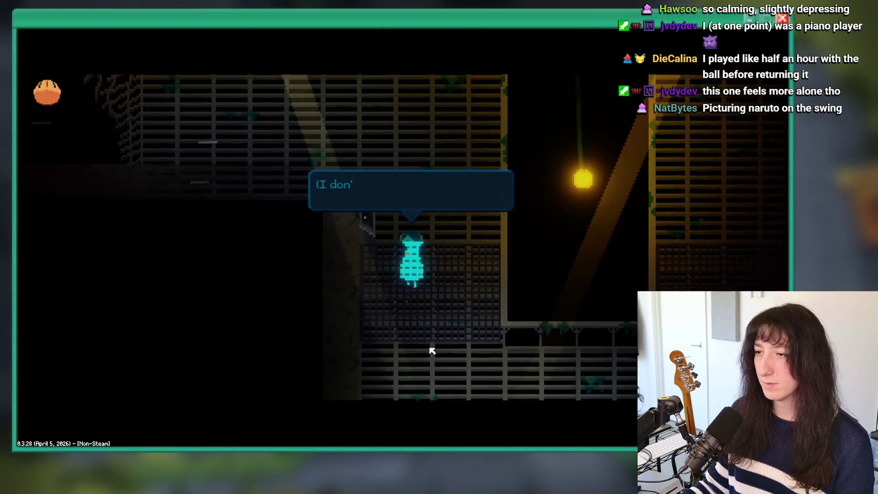
key(e)
key(s)
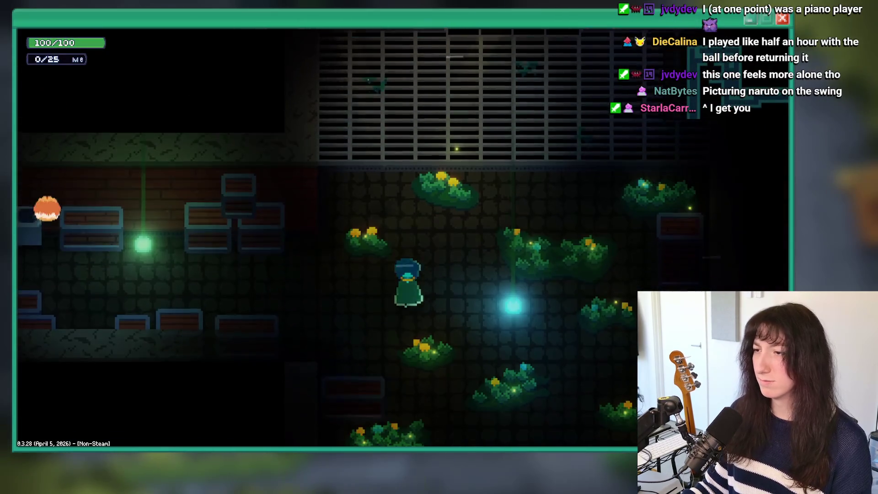
key(s)
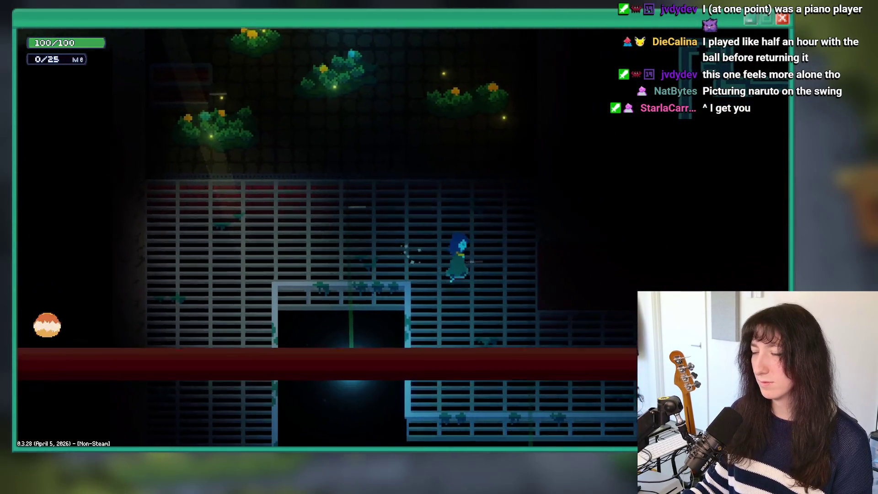
key(s)
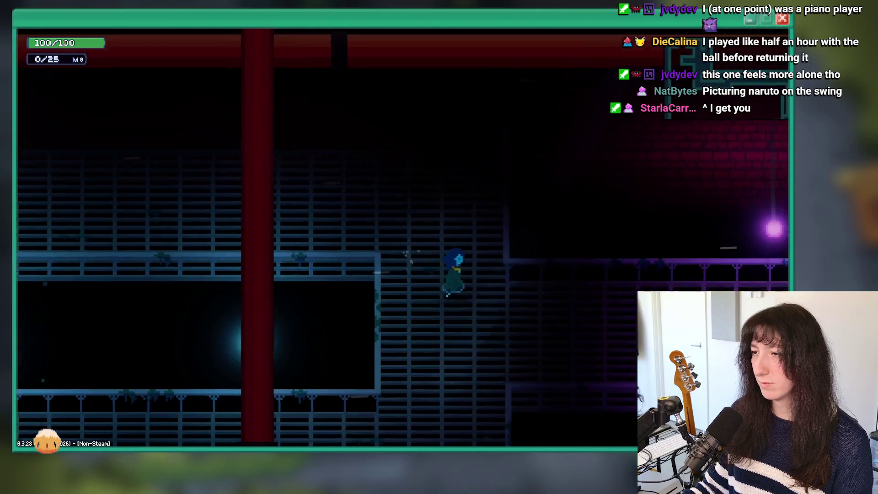
key(a)
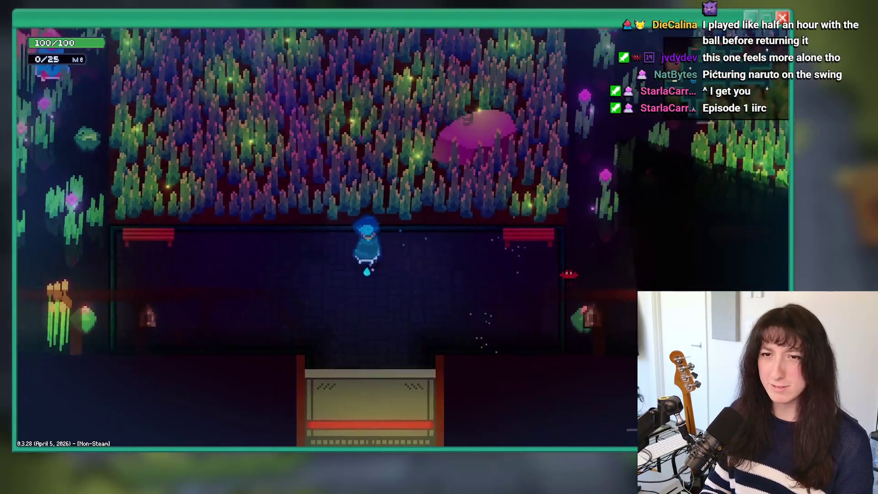
Refocus the game window and walk north through the tall grass into the red-walled, lamp-lit room
key(alt+F4)
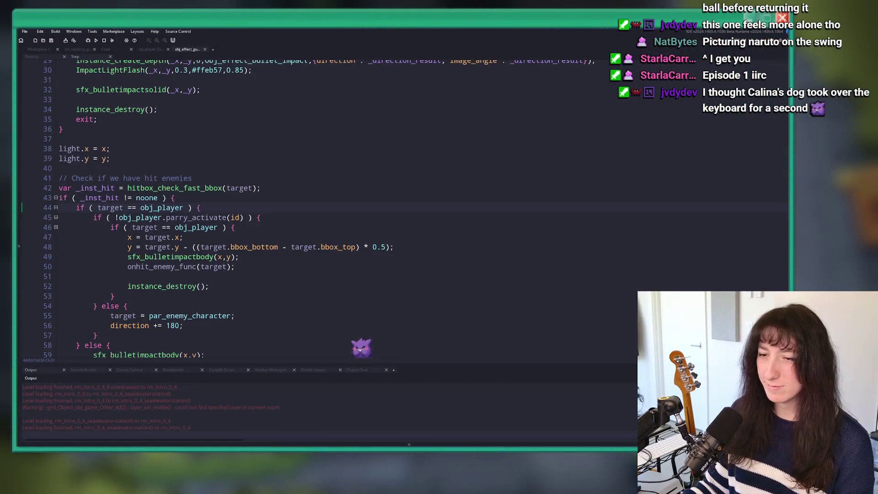
click(505, 438)
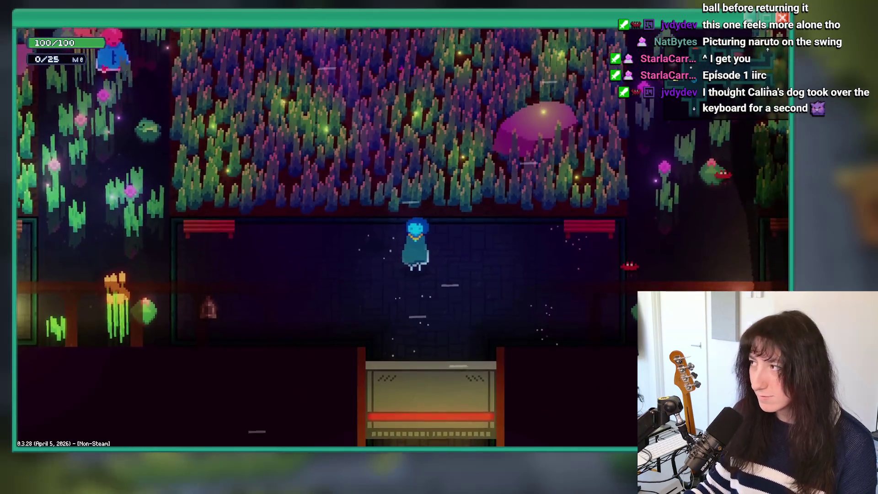
key(Up)
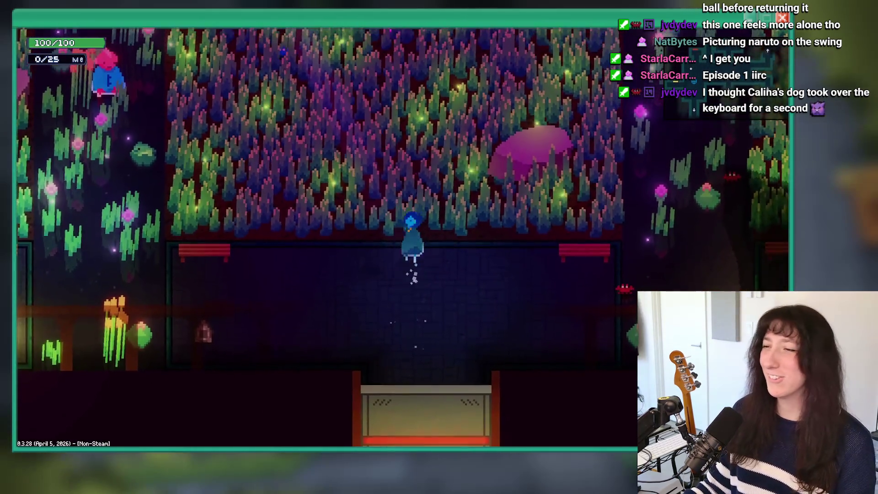
key(Up)
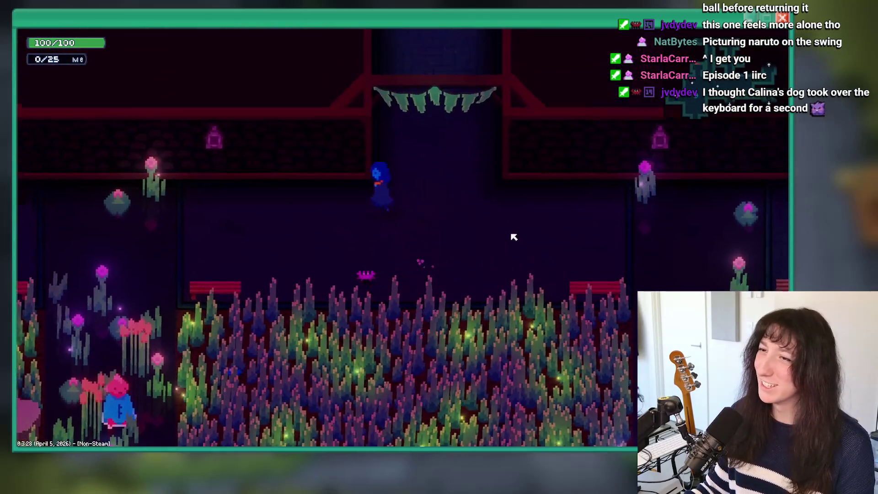
key(Left)
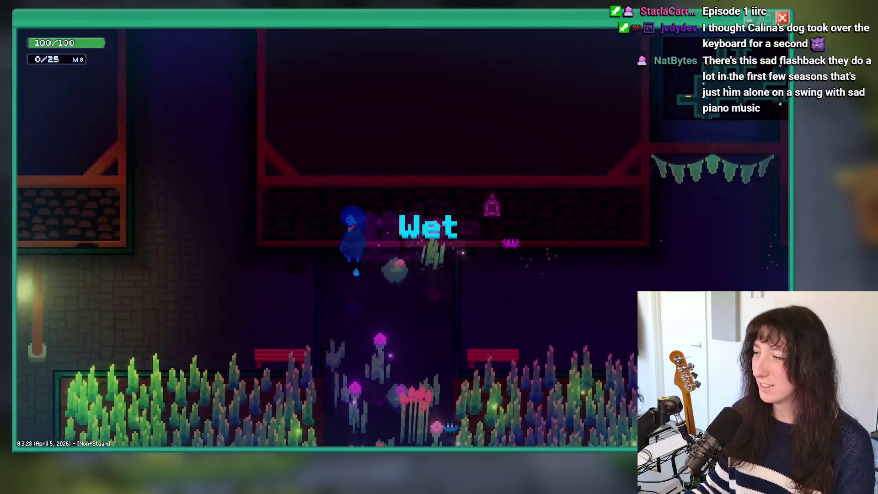
key(grave)
Run 'room_goto rm_beyond_2_0' in the debug console to warp to the purple grove
text(room_goto rm_intro_0_)
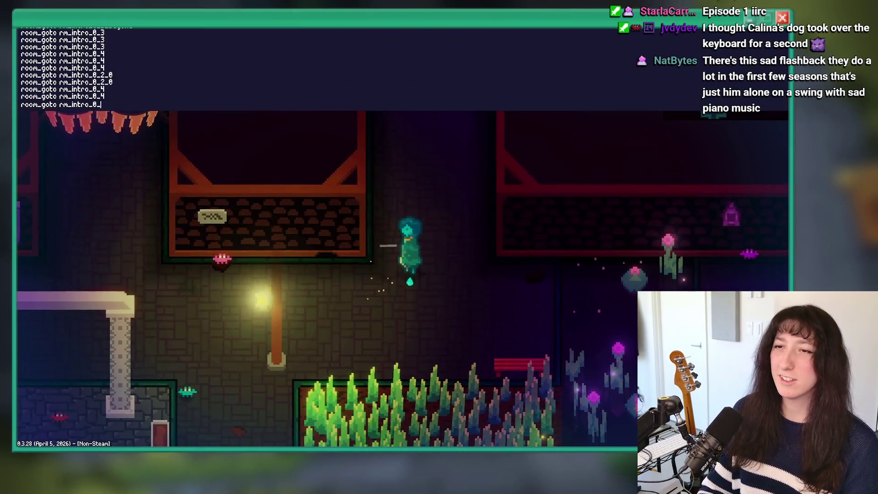
key(BackSpace)
key(BackSpace)
text(beyond_2)
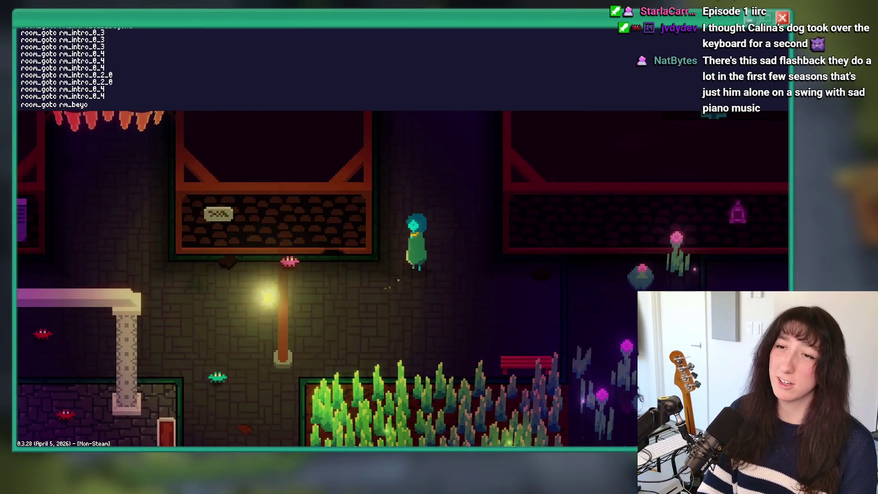
key(Return)
key(Up)
text(_0)
key(Return)
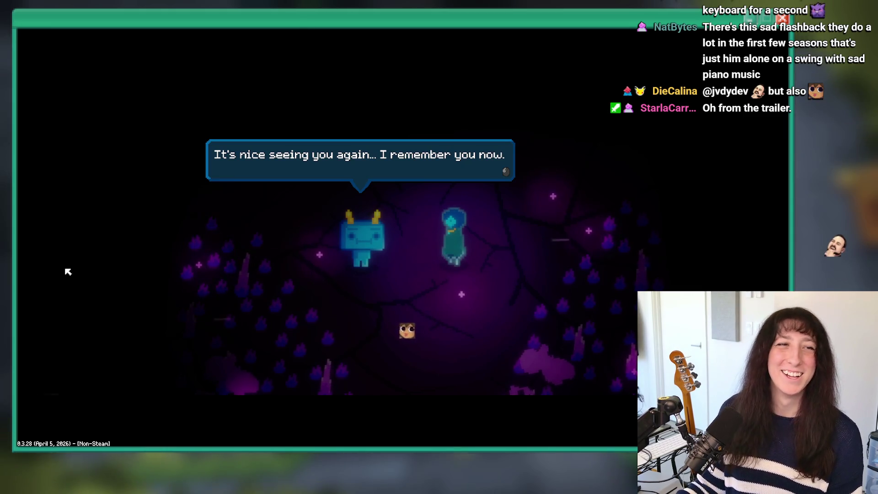
Advance the robot's dialogue to its 'Will you watch the sky with me?' question
click(306, 302)
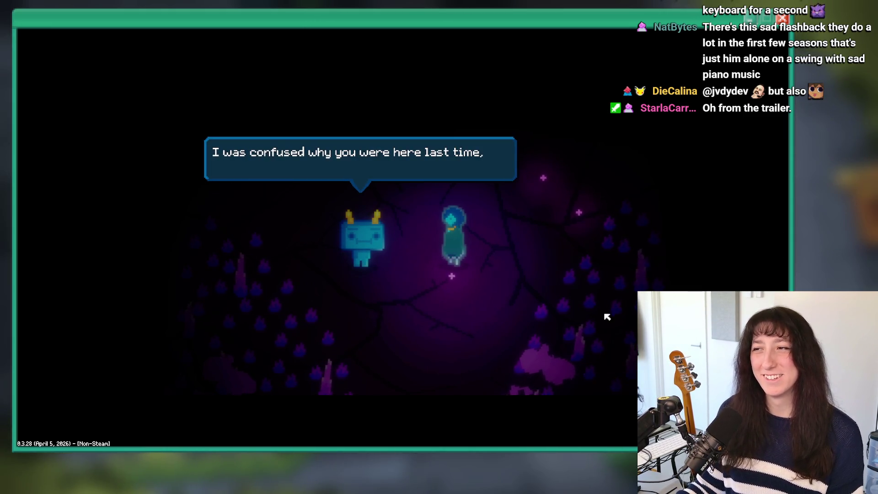
click(307, 302)
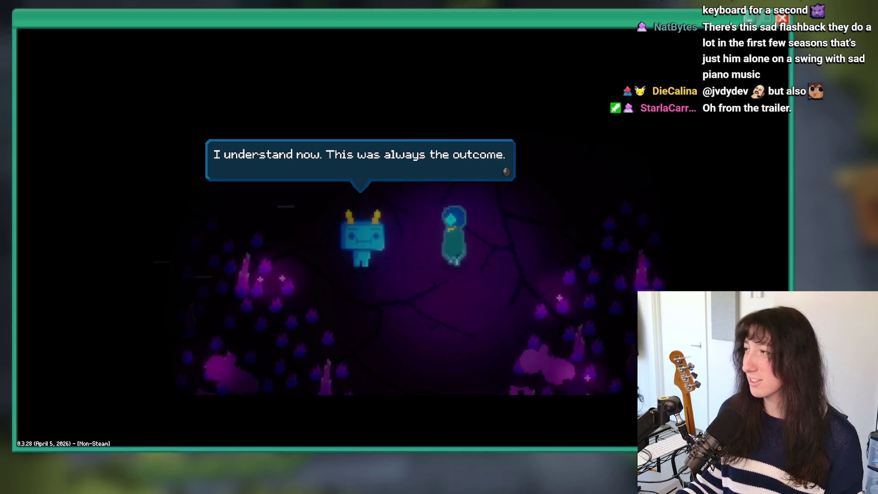
click(575, 267)
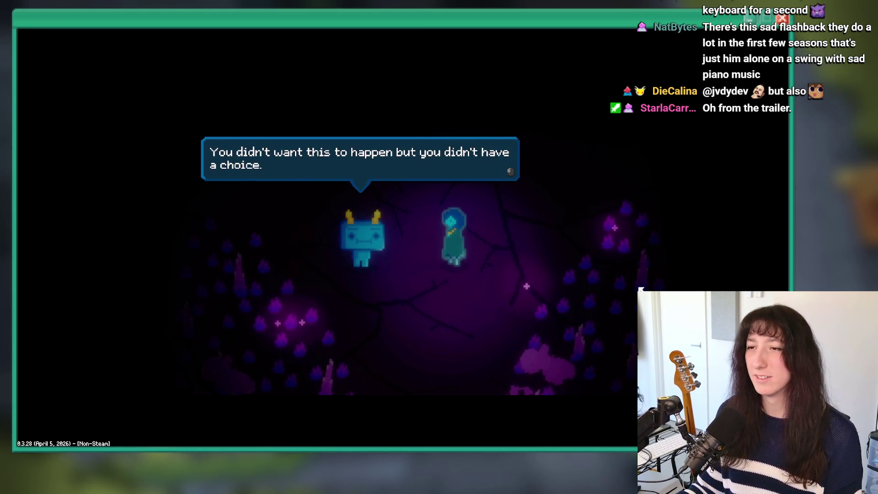
click(640, 289)
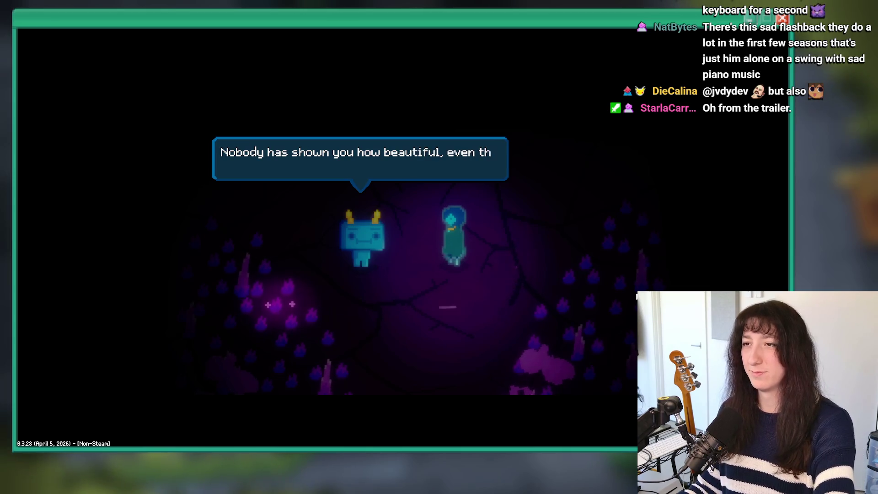
click(637, 296)
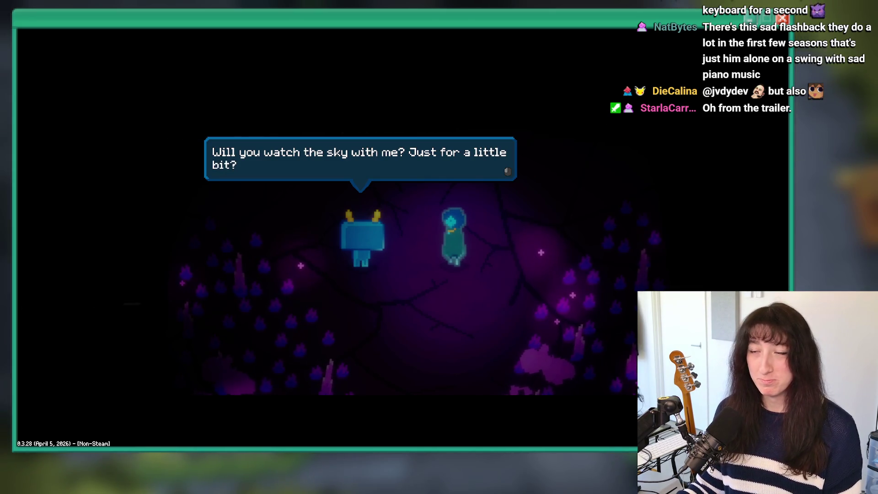
click(637, 296)
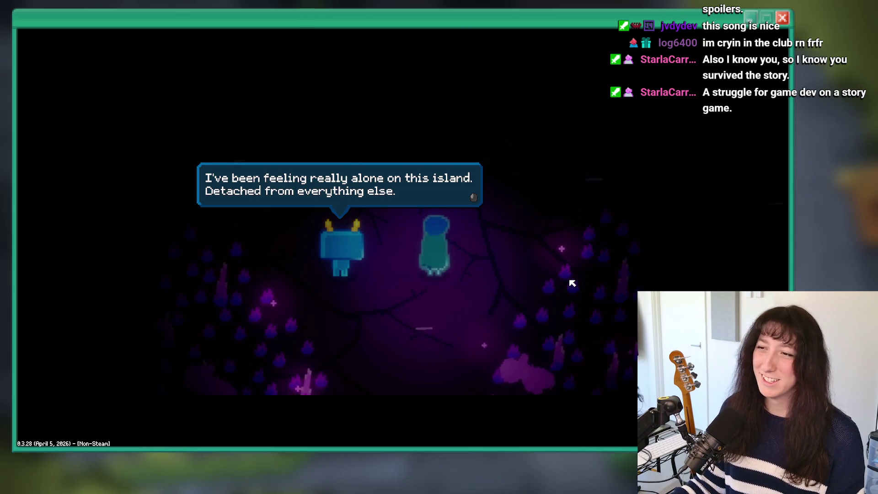
Click through the robot's remaining lines, ending with the one about the crystal
click(572, 283)
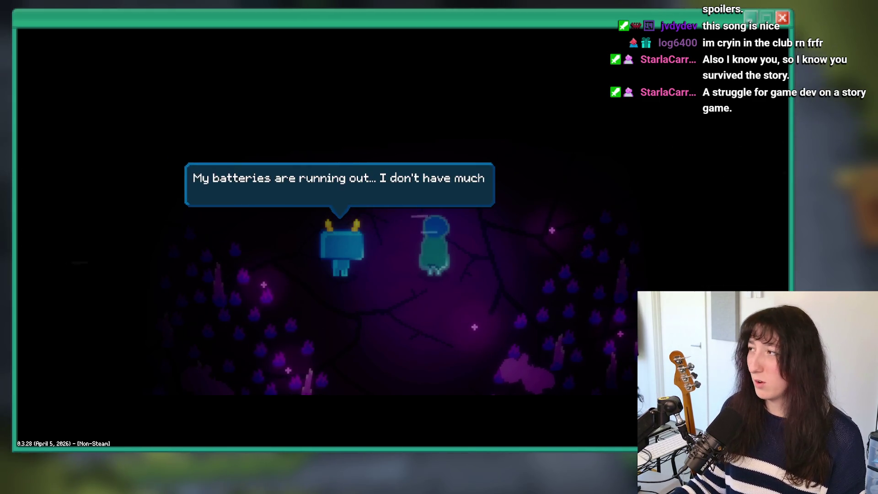
click(631, 314)
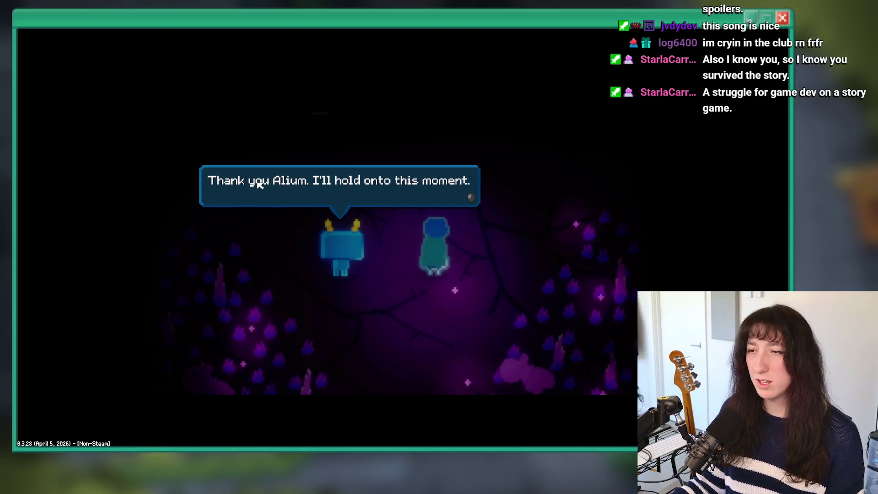
click(540, 363)
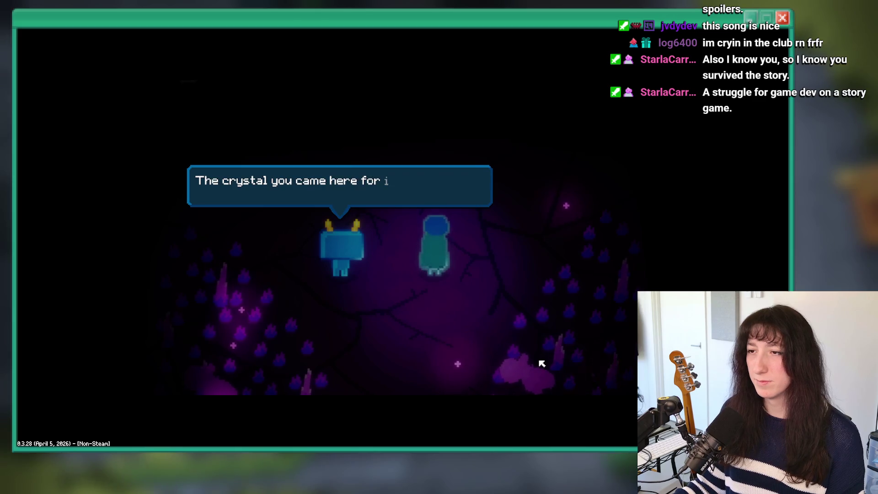
click(541, 361)
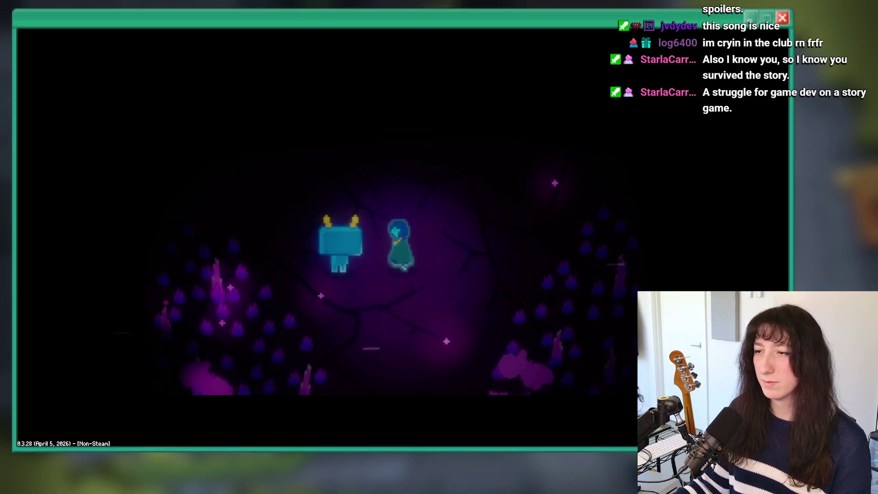
Walk down the purple forest path into the '???' room toward the glowing crystal
key(Down)
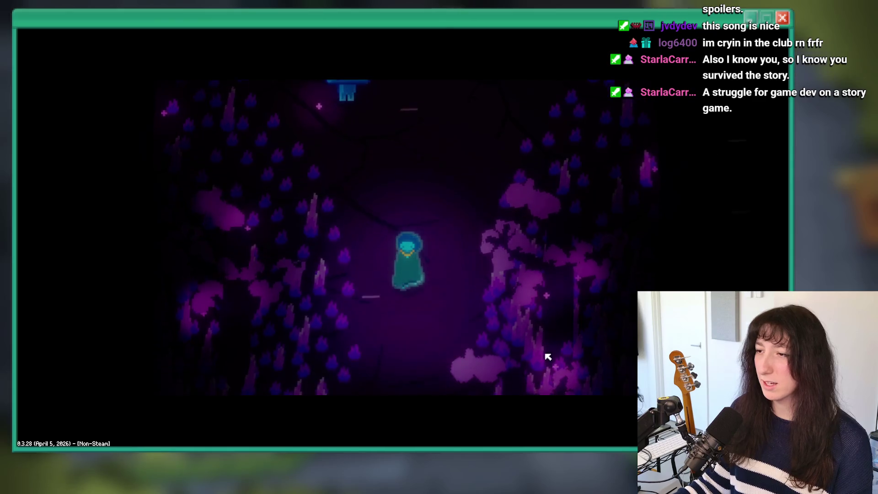
key(Down)
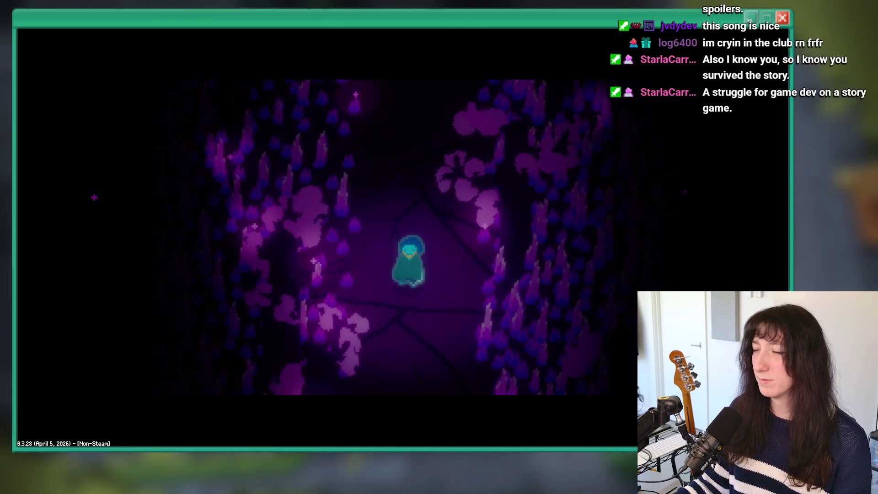
key(Down)
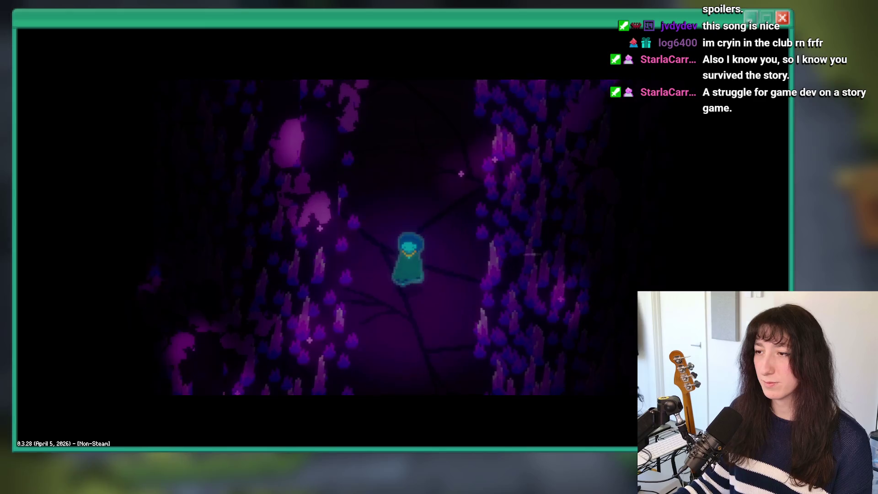
key(Down)
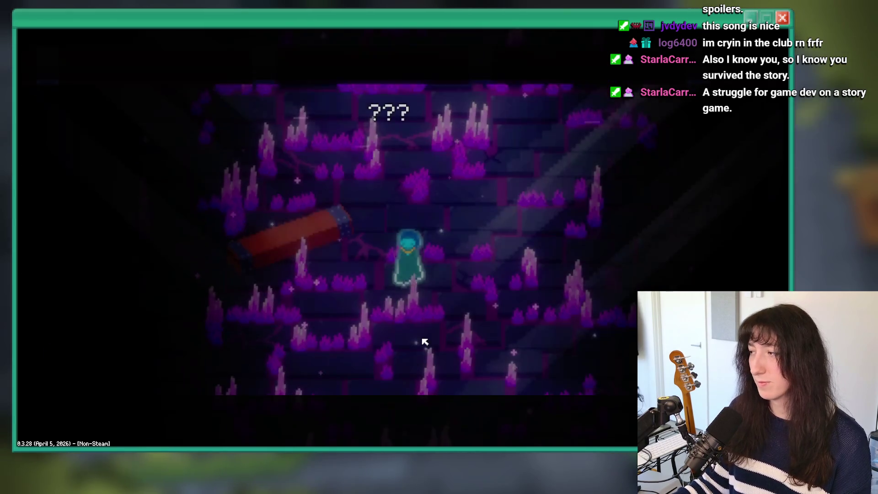
key(Down)
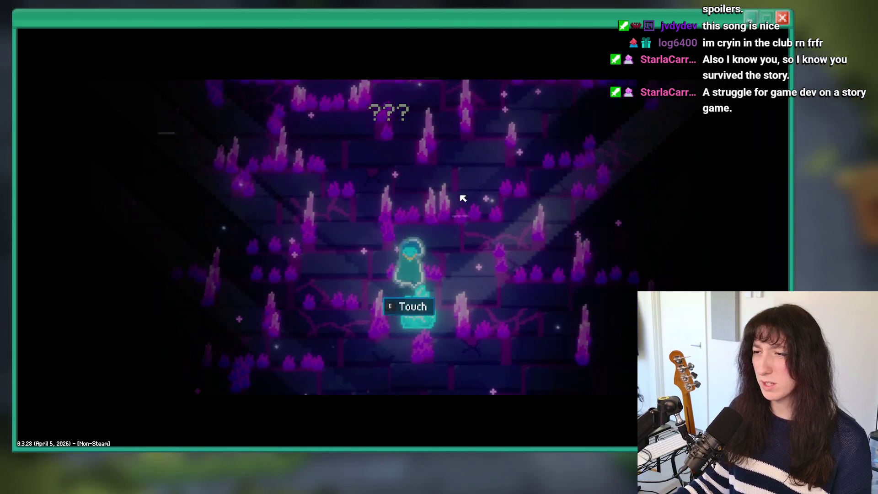
Collect the heaven crystal, close the 175/175 Heaven Crystals popup, and quit the test run
key(e)
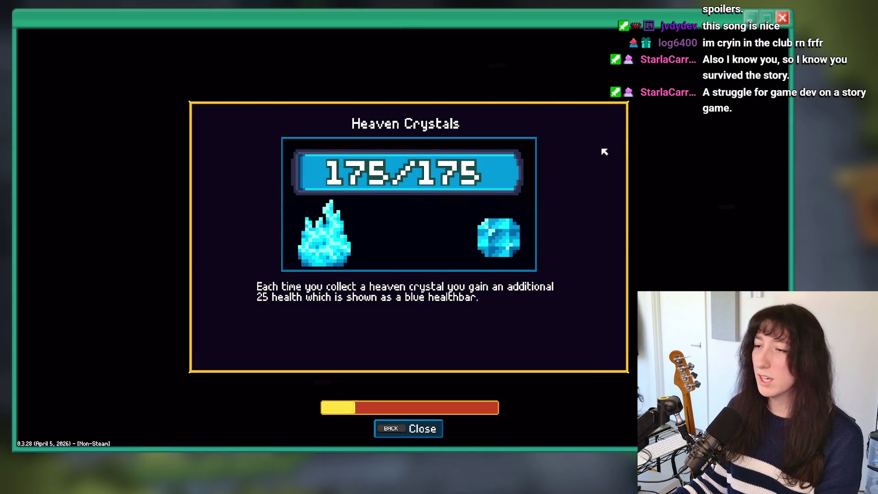
key(Escape)
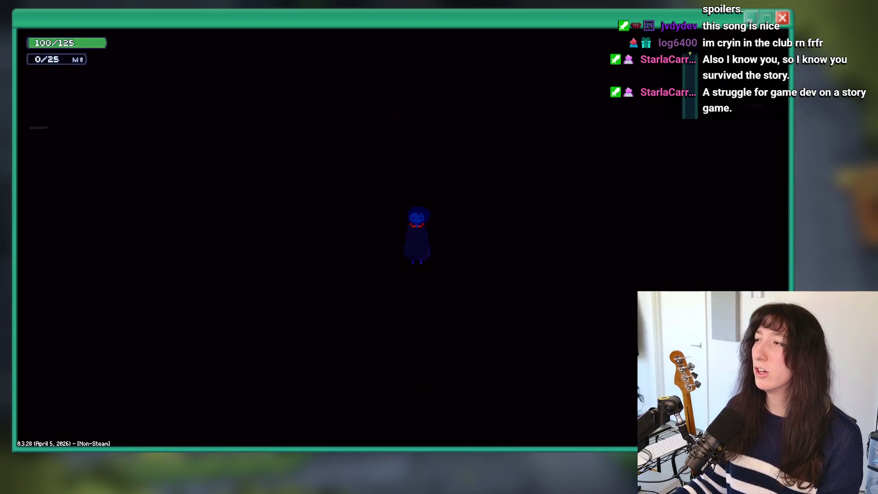
key(alt+F4)
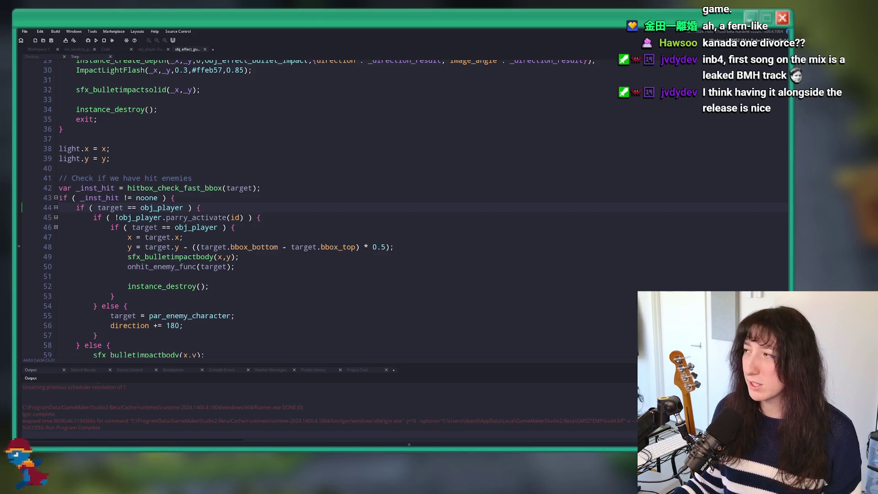
Scroll to the parry_activate check, select lines 41–63 of the bullet hit code, and return to Workspace 1
scroll(372, 190, down, 2)
key(Down)
key(Down)
key(Down)
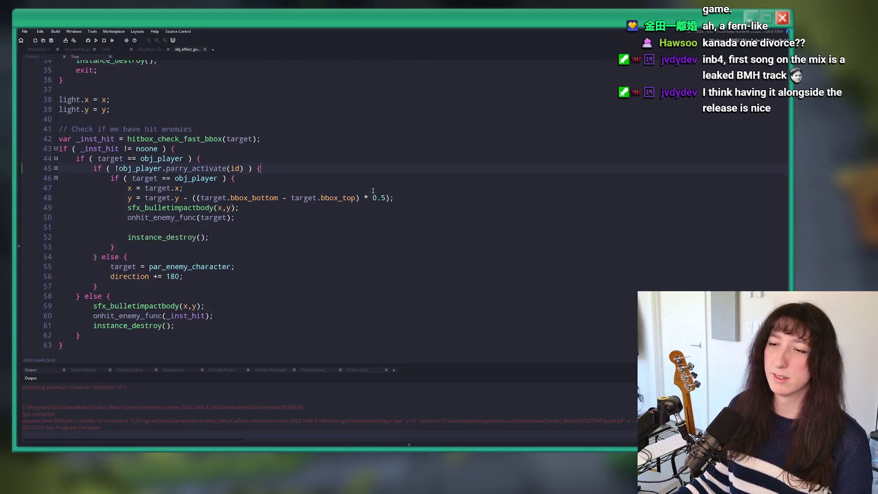
scroll(102, 228, up, 4)
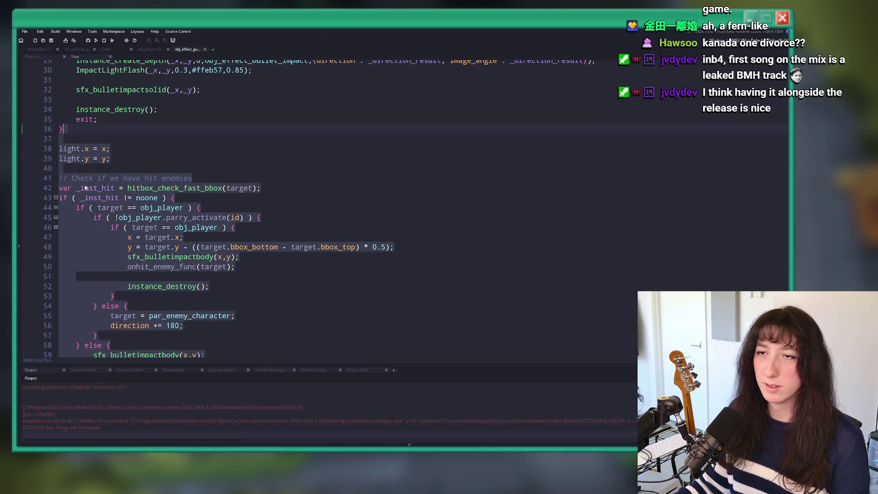
scroll(101, 229, down, 4)
drag(94, 175, 110, 175)
drag(66, 336, 58, 116)
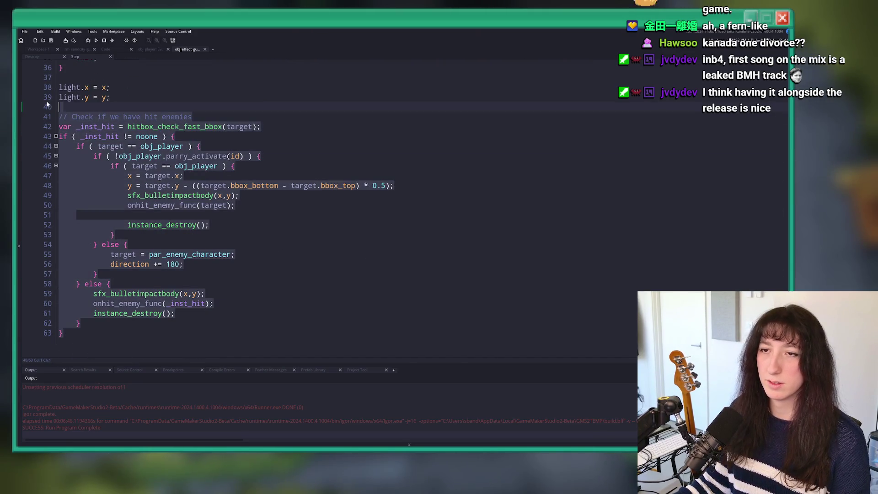
click(38, 49)
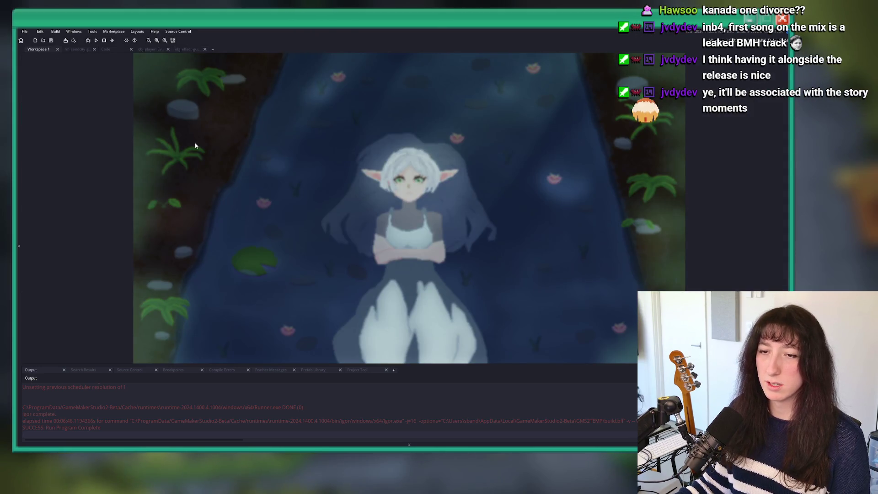
Search the whole project for 'parry_activate' and open the obj_betafish_melee result
key(ctrl+t)
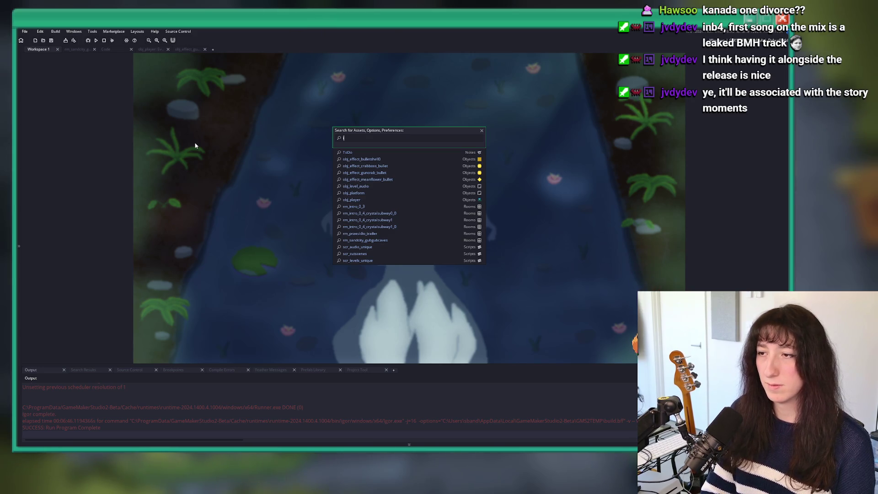
key(Escape)
key(ctrl+shift+f)
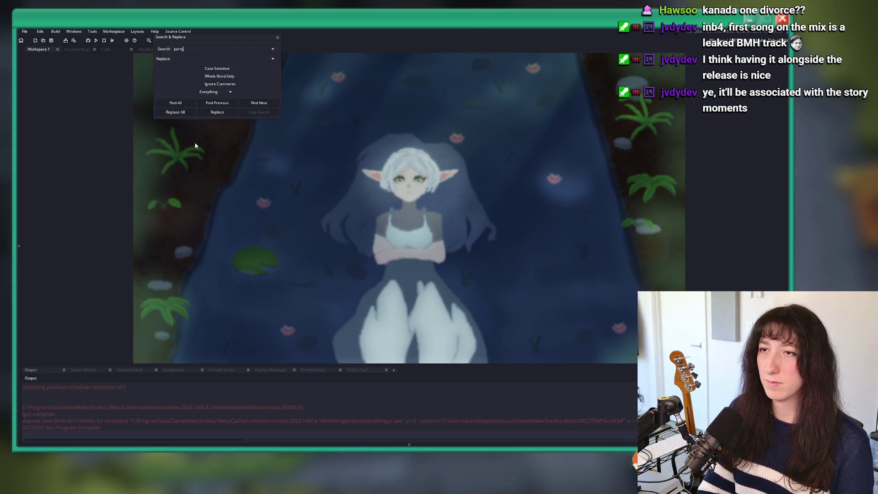
text(_activate)
key(Return)
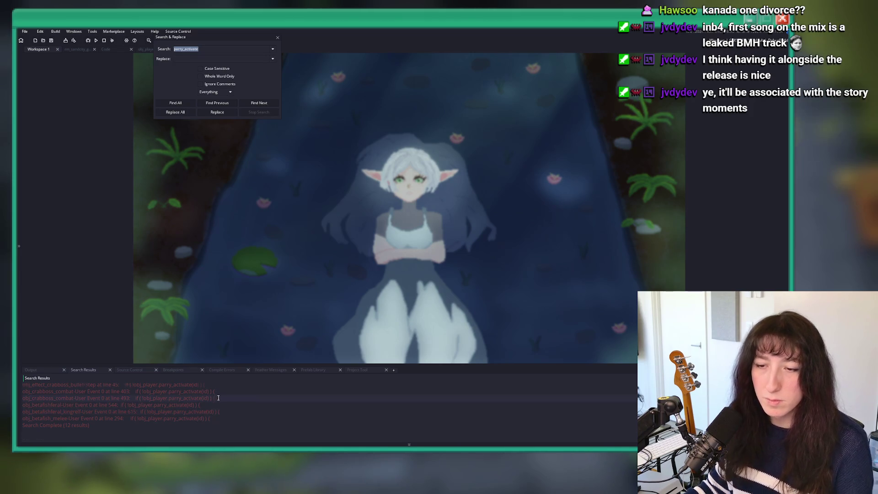
scroll(218, 398, up, 1)
scroll(215, 400, down, 1)
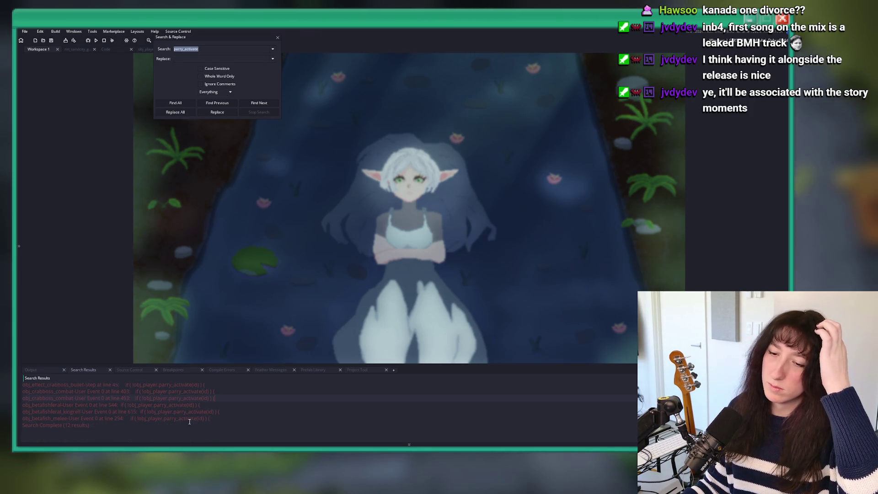
double_click(189, 419)
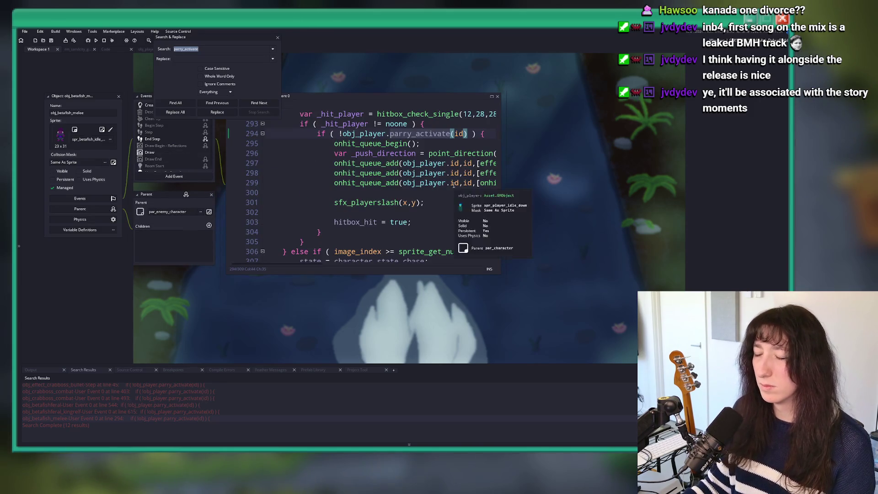
Enlarge the code window, close Search & Replace, review lines 292–305, and close the betafish object editor
drag(500, 273, 635, 311)
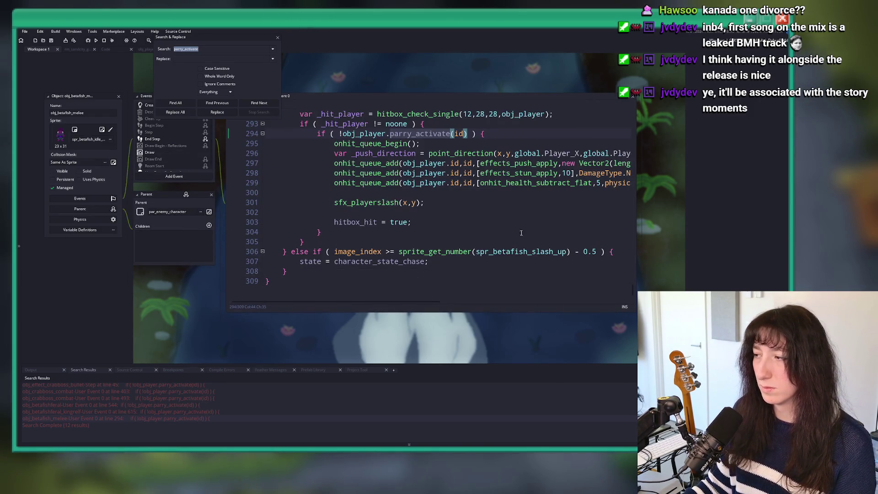
click(277, 37)
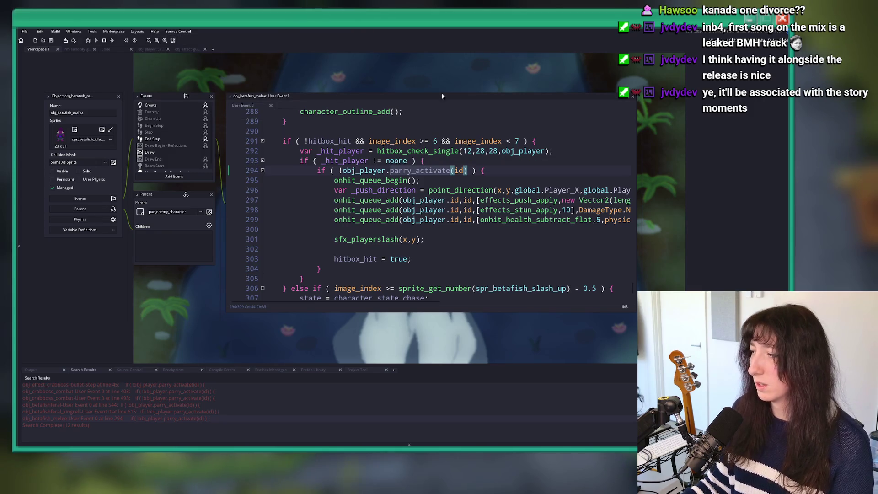
scroll(448, 170, down, 1)
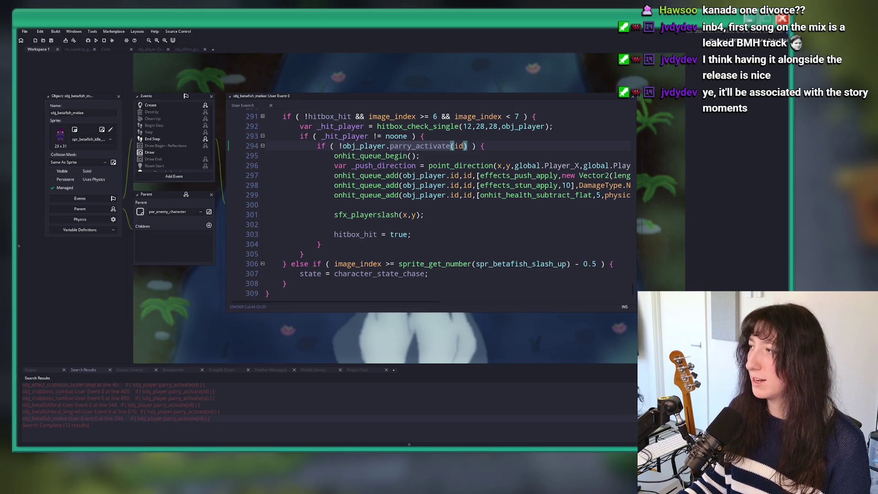
key(Down)
key(Down)
key(Down)
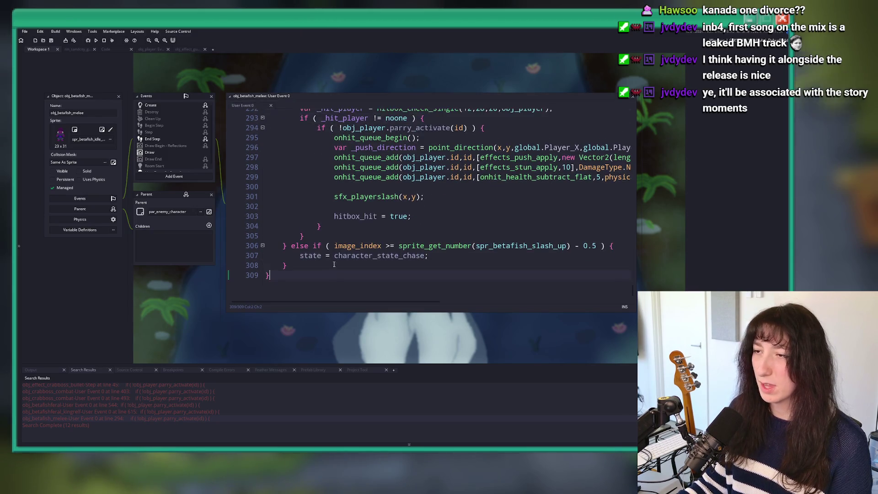
scroll(334, 264, up, 2)
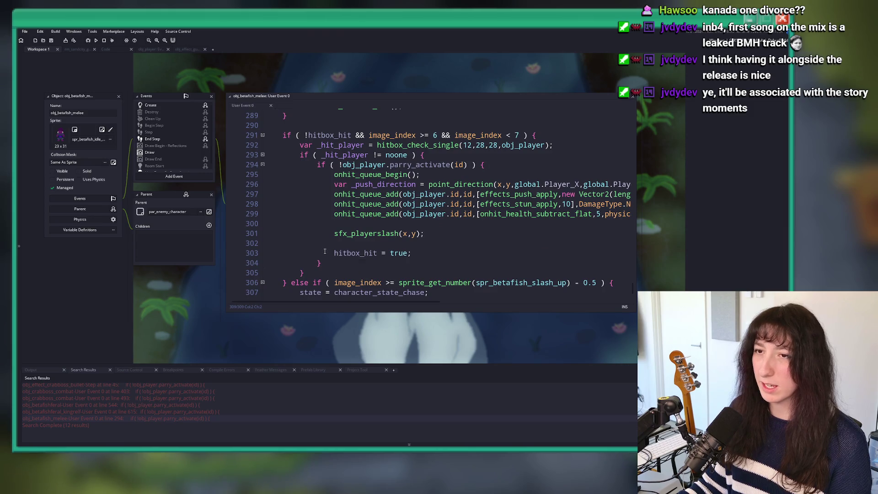
scroll(326, 251, down, 1)
scroll(322, 252, up, 1)
scroll(319, 254, down, 2)
scroll(316, 255, up, 1)
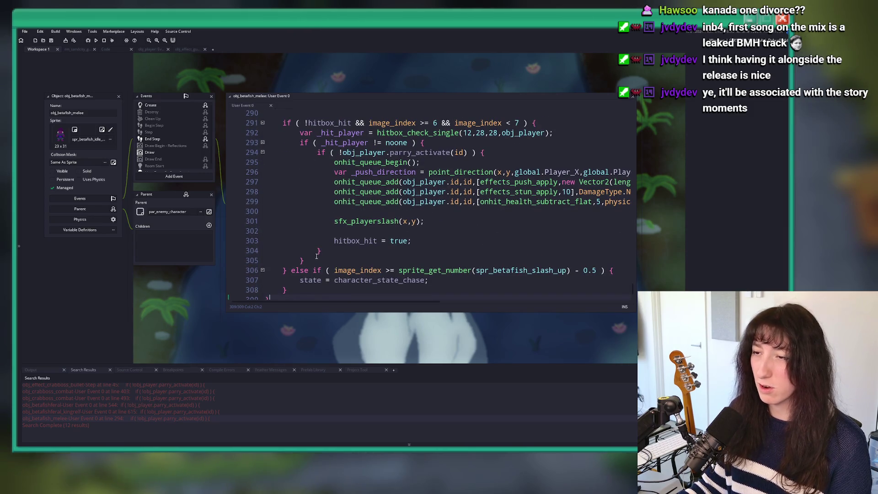
mouse_move(317, 256)
mouse_down()
mouse_move(320, 173)
mouse_move(299, 133)
mouse_up()
scroll(368, 191, up, 2)
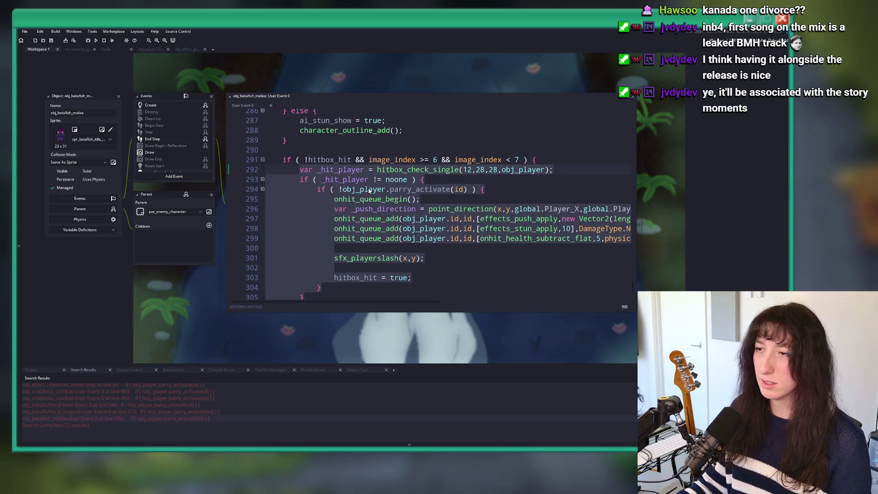
click(118, 95)
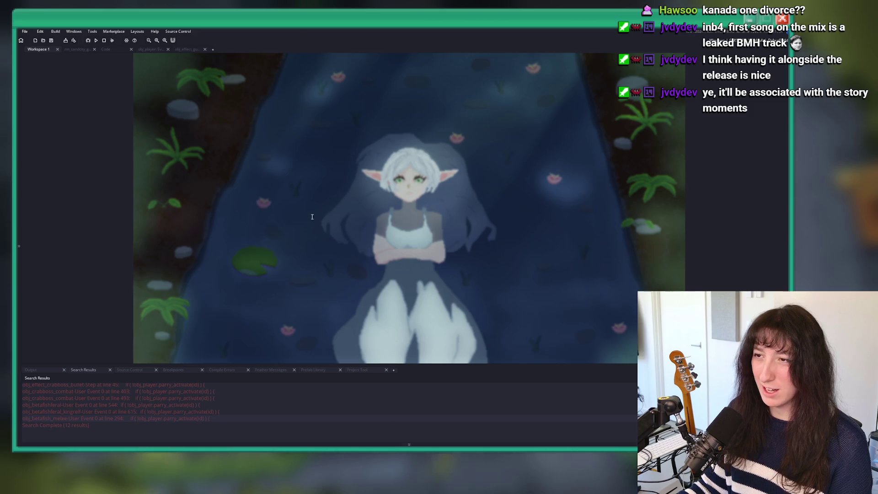
key(alt+Tab)
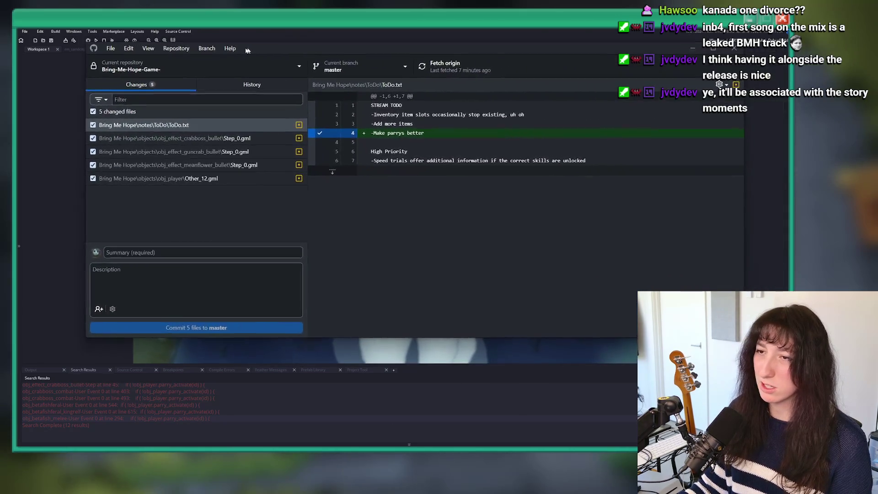
click(235, 86)
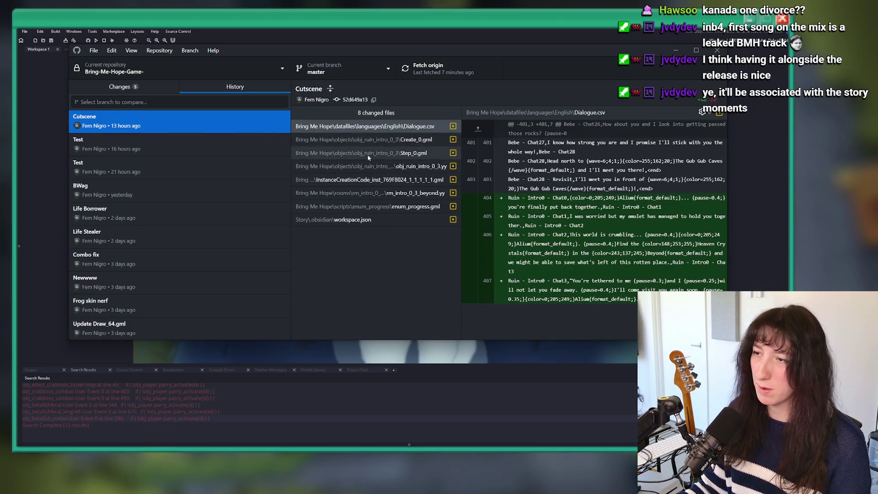
click(189, 145)
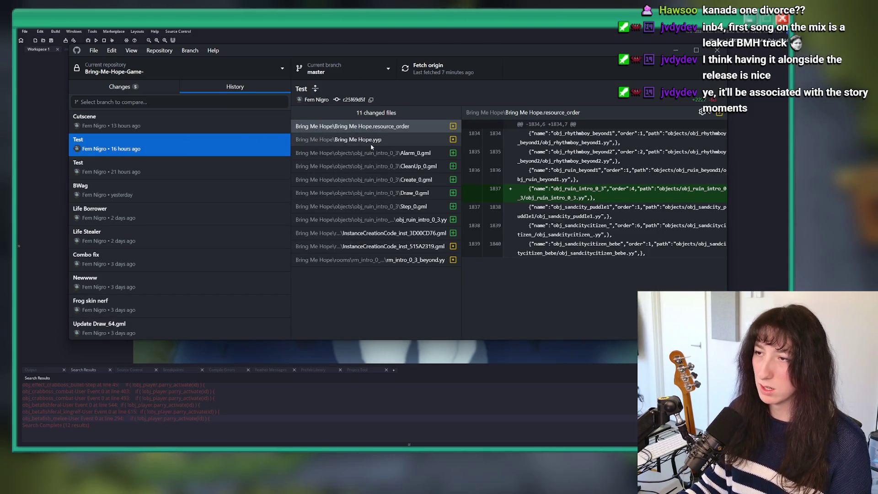
click(173, 166)
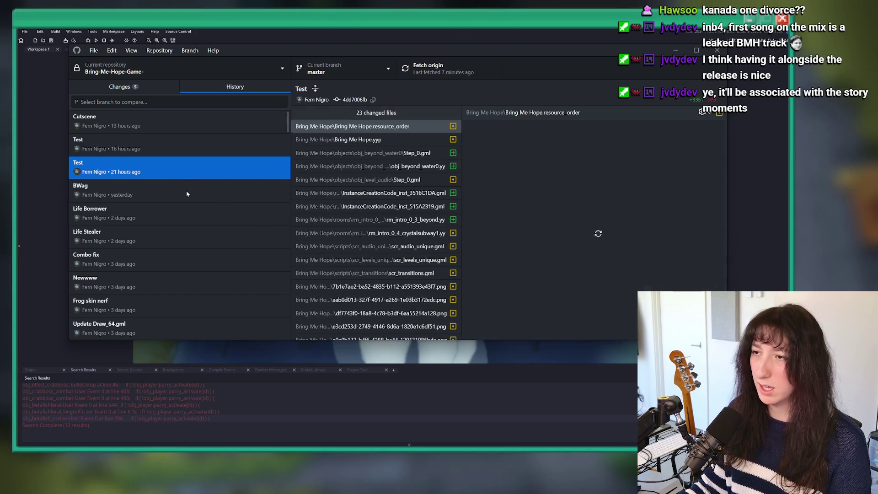
click(323, 180)
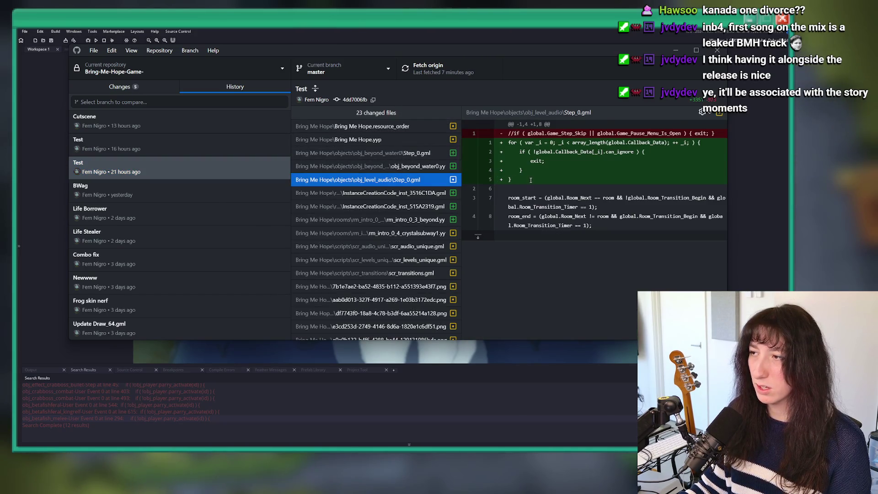
drag(512, 180, 505, 143)
key(alt+Tab)
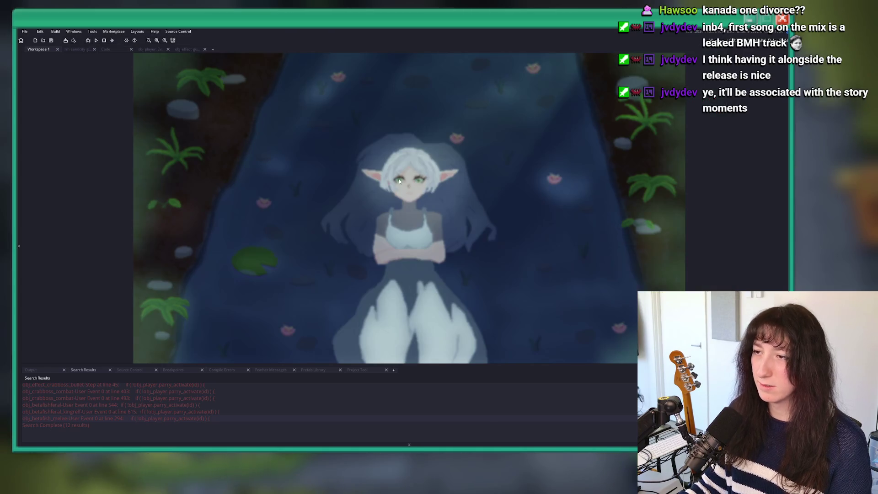
Find obj_level_audio with the Ctrl+T asset search and open its Step event code
key(ctrl+t)
text(obj_level_audio)
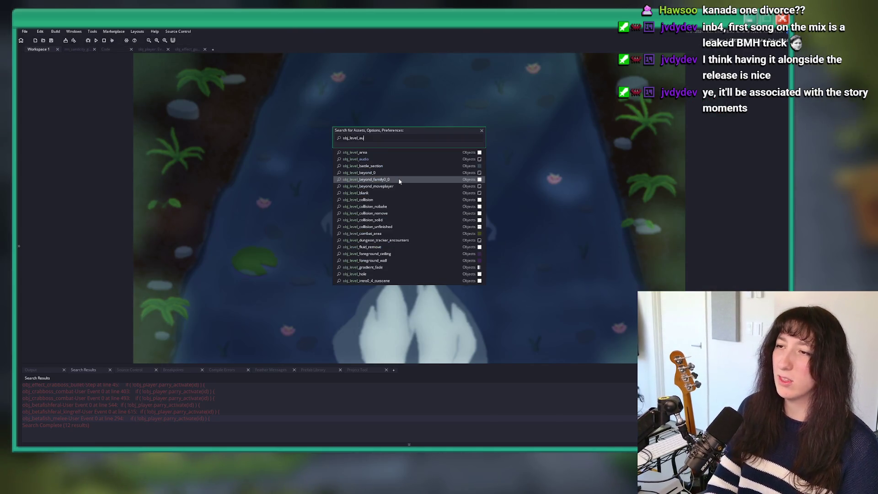
key(Return)
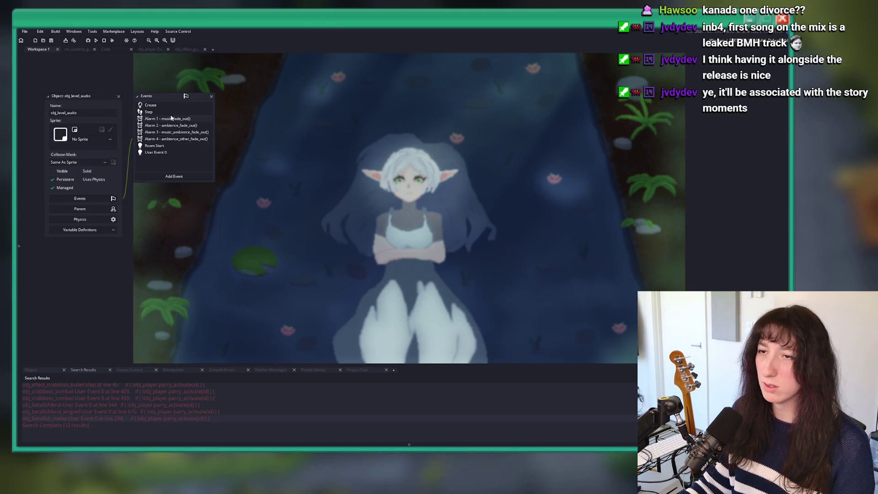
click(173, 113)
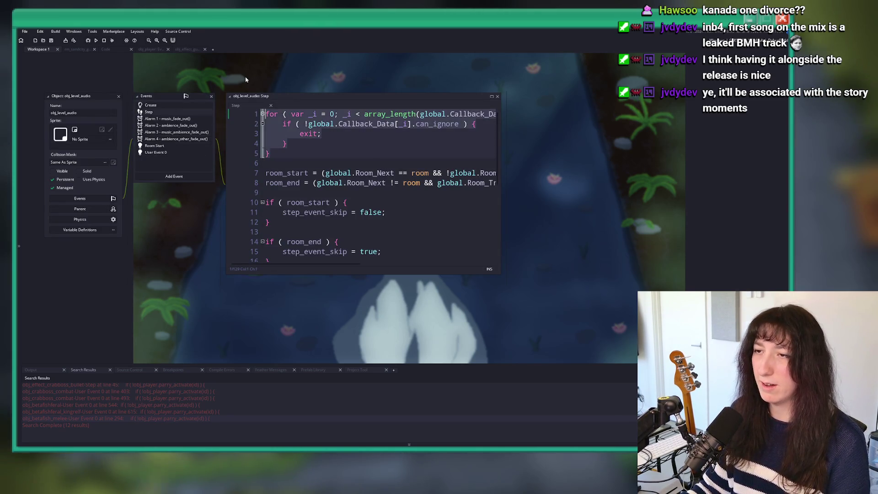
scroll(268, 158, down, 2)
key(alt+Tab)
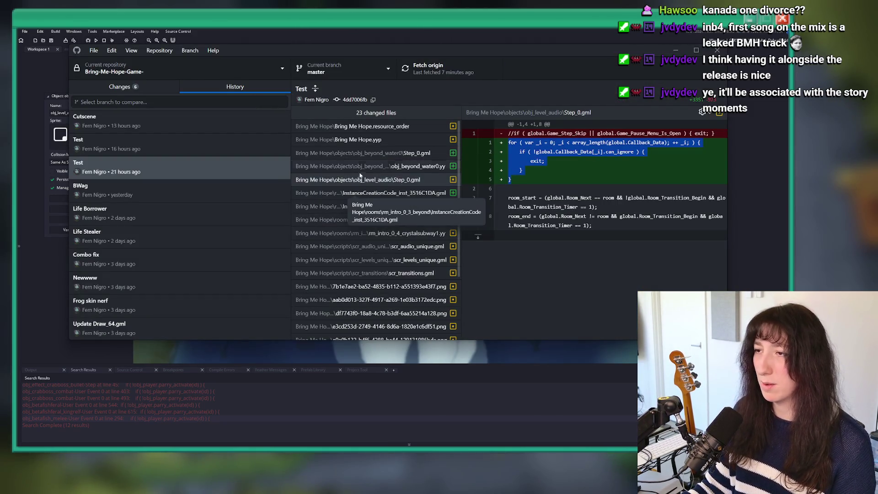
Compare the Test commits from 16 and 21 hours ago, glancing at the Cutscene commit
click(223, 140)
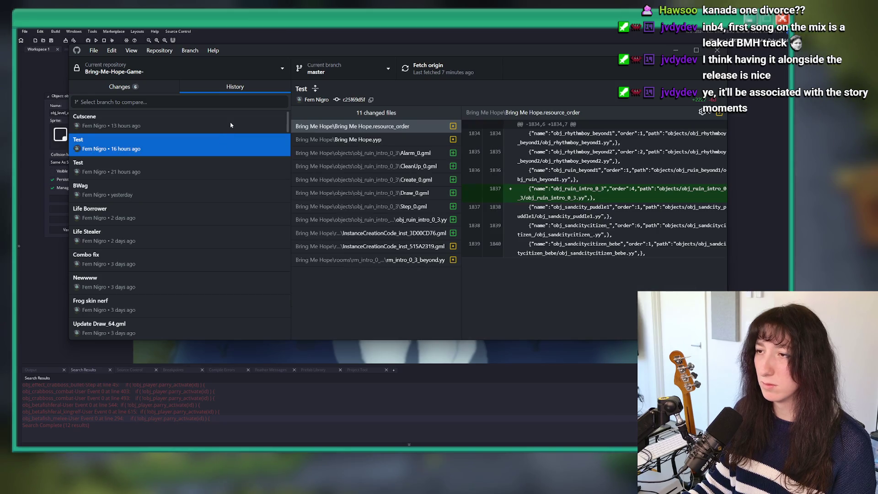
click(230, 124)
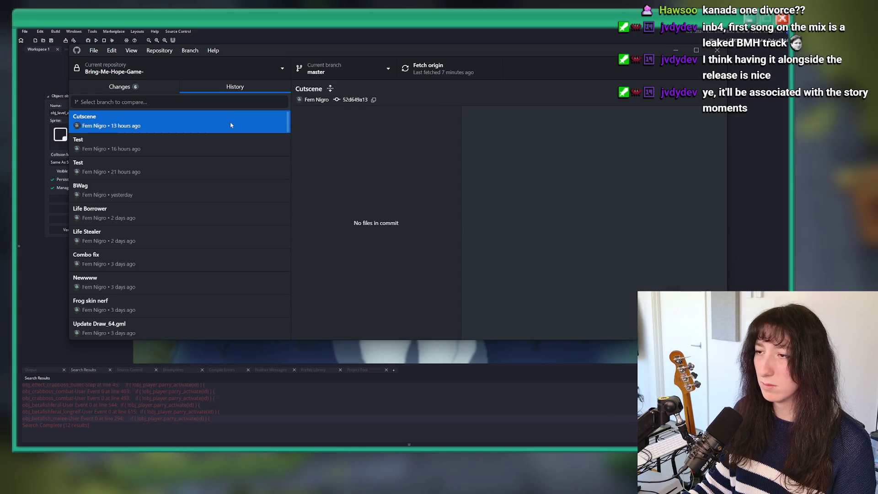
click(206, 155)
click(210, 169)
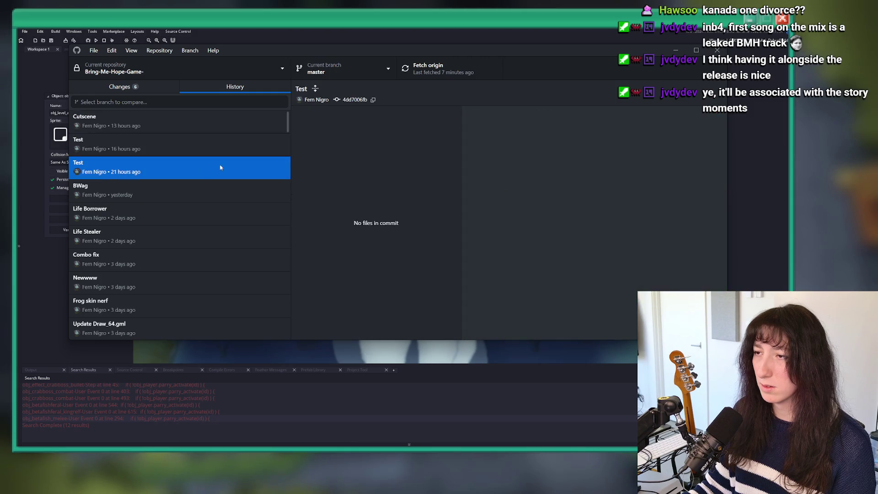
Step through the Test commit's changed files, including InstanceCreationCode_inst_3516C1DA.gml, scr_levels_unique.gml and a sprite
click(379, 166)
click(384, 179)
click(384, 153)
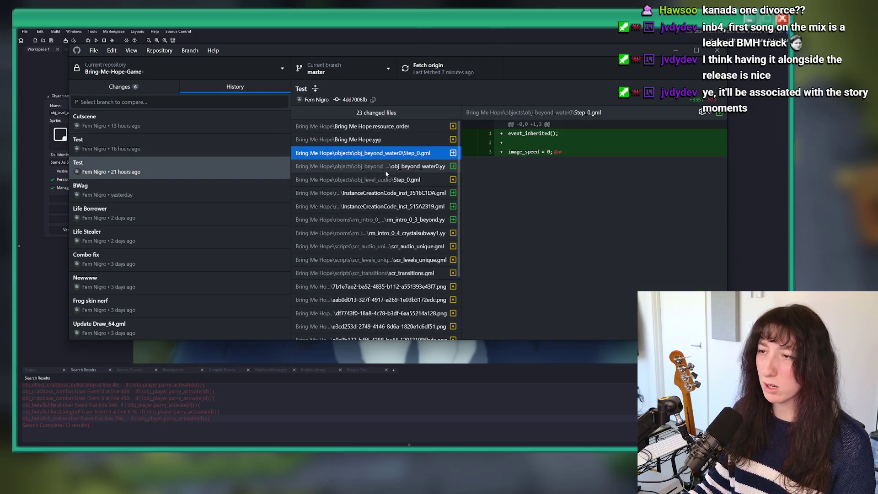
click(388, 193)
click(389, 219)
click(398, 247)
click(403, 233)
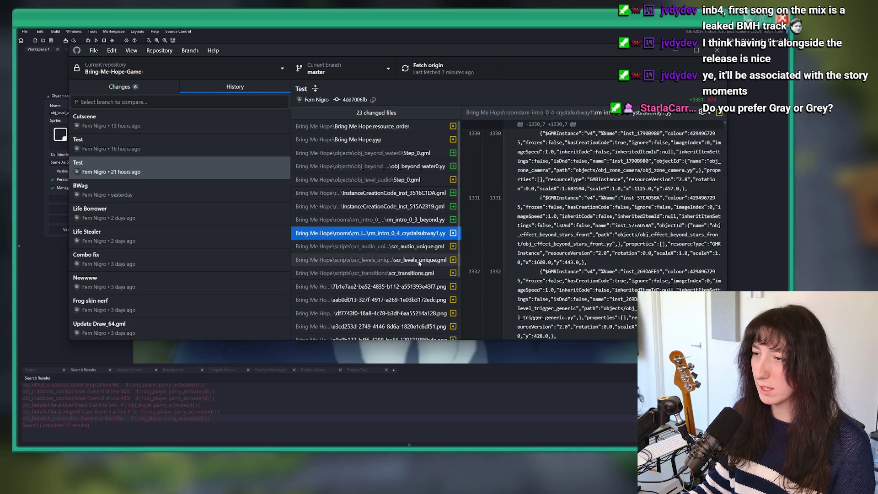
click(416, 261)
click(402, 286)
scroll(393, 281, down, 2)
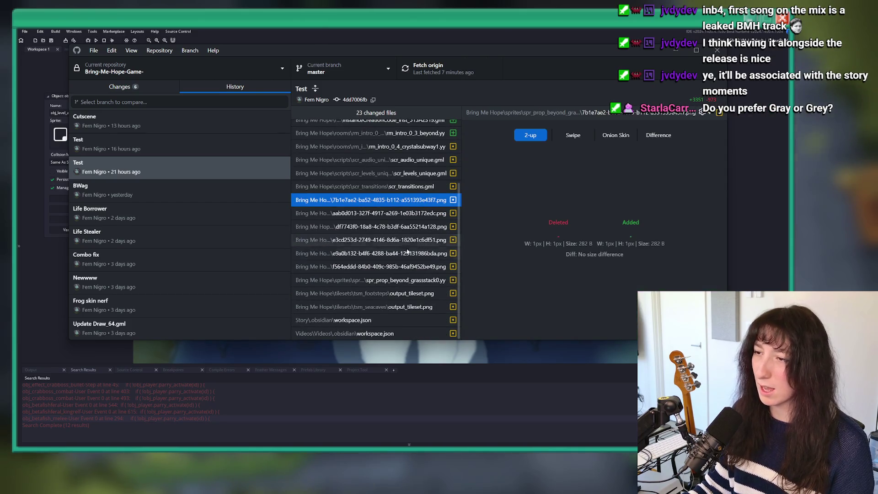
View the BWag commit's changes, then the Cutscene commit's changes
click(171, 197)
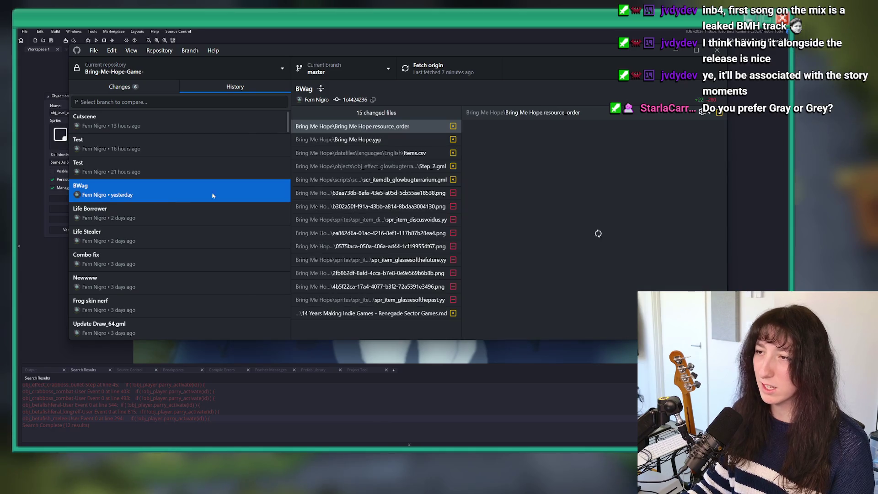
click(258, 124)
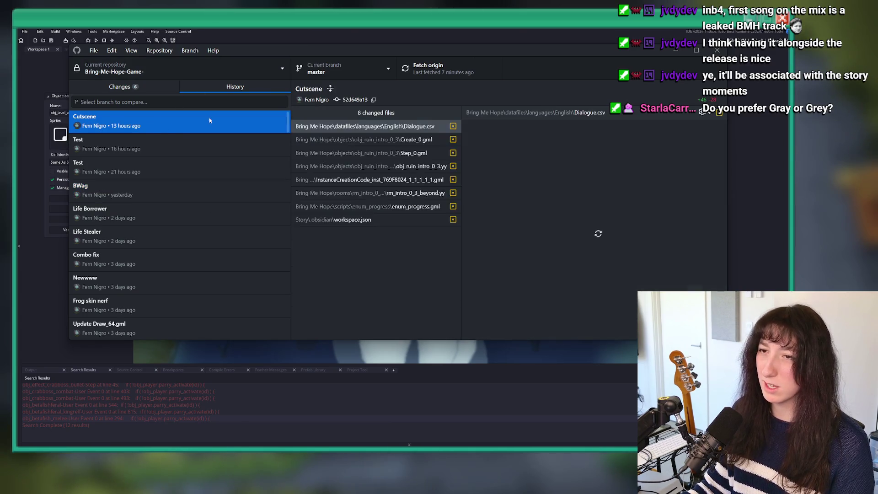
key(alt+Tab)
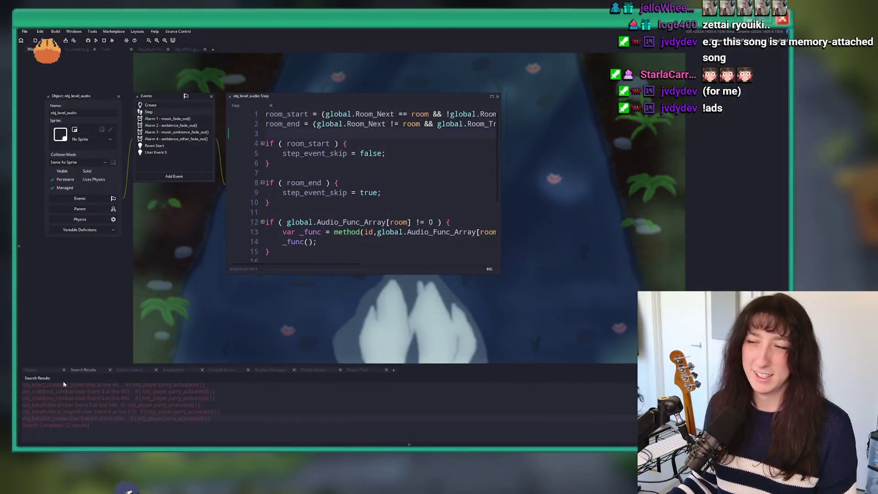
click(496, 177)
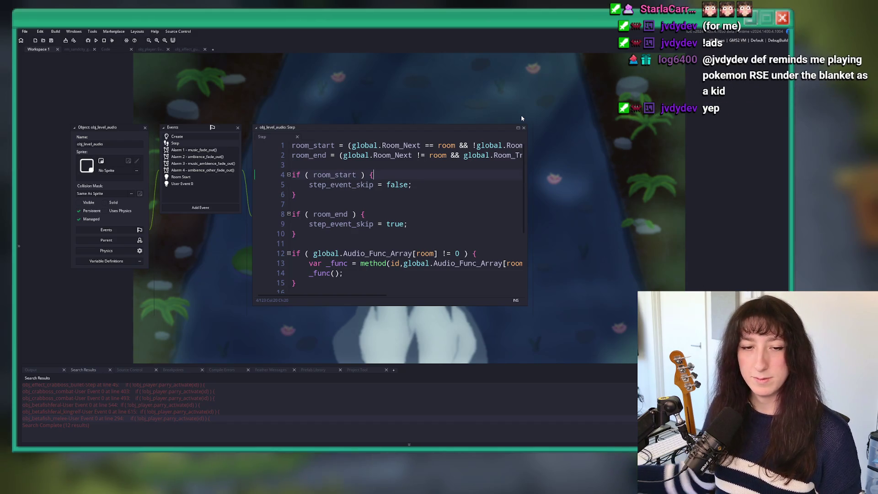
Search the assets for 'puffer' and open the obj_pufferfish object
click(344, 224)
click(185, 50)
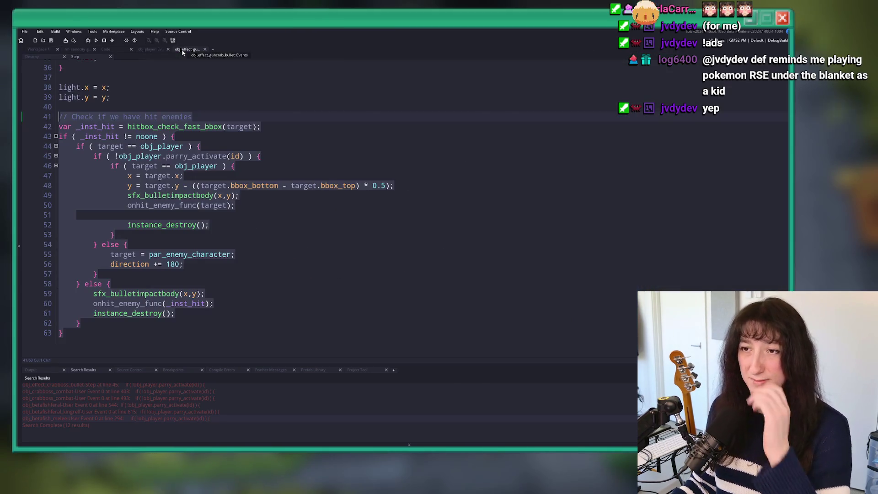
key(ctrl+t)
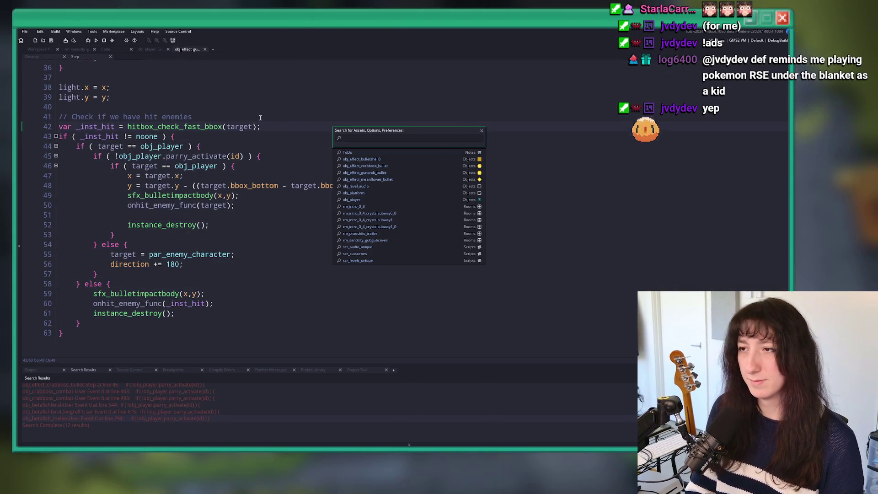
text(ob)
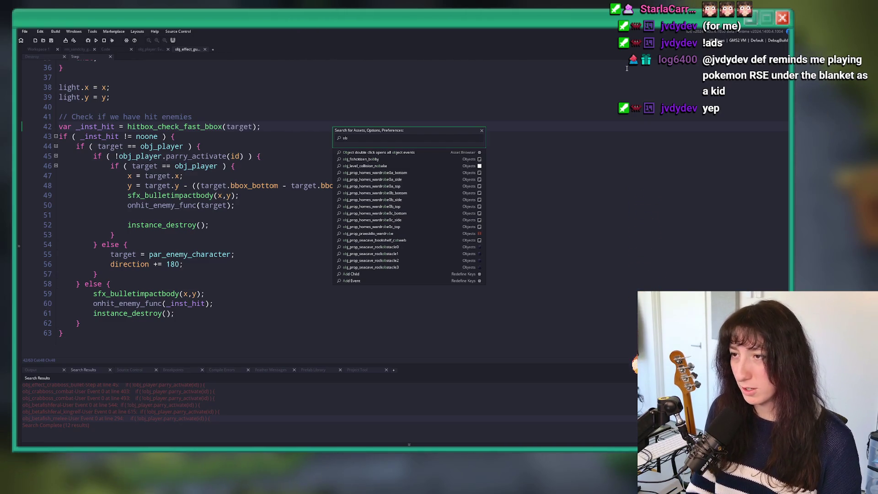
text(j_)
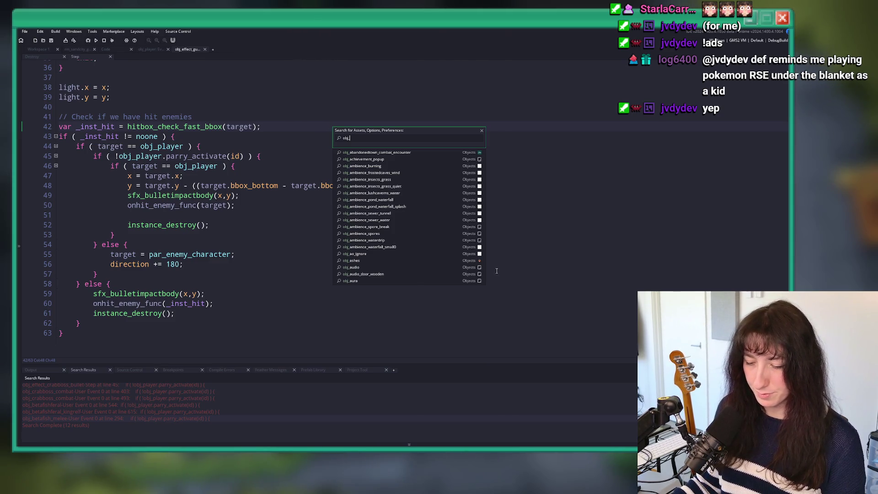
key(ctrl+a)
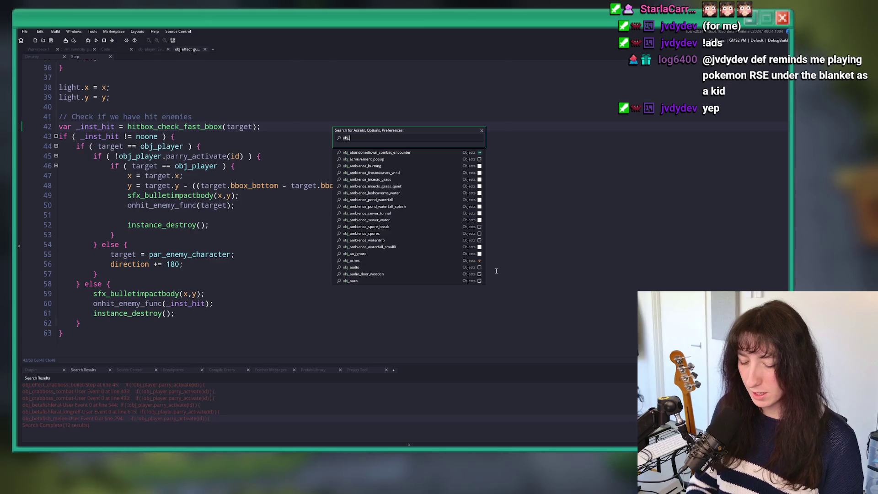
text(puffer)
key(Return)
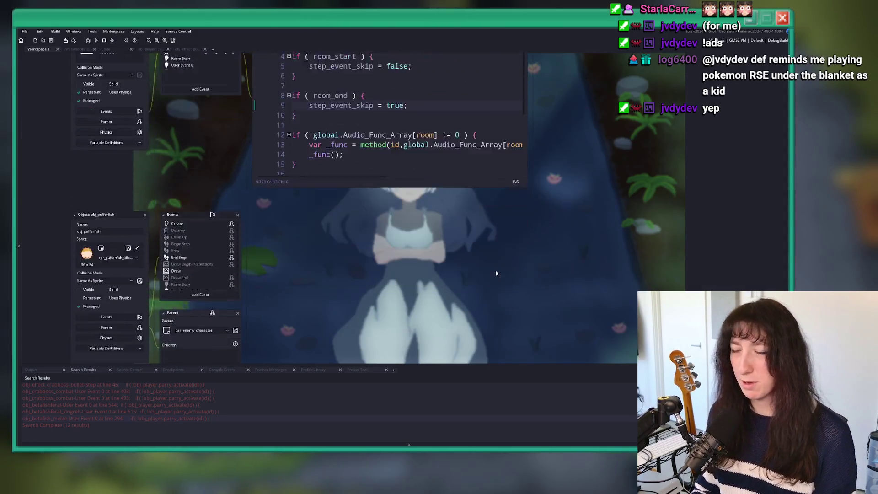
scroll(190, 169, down, 1)
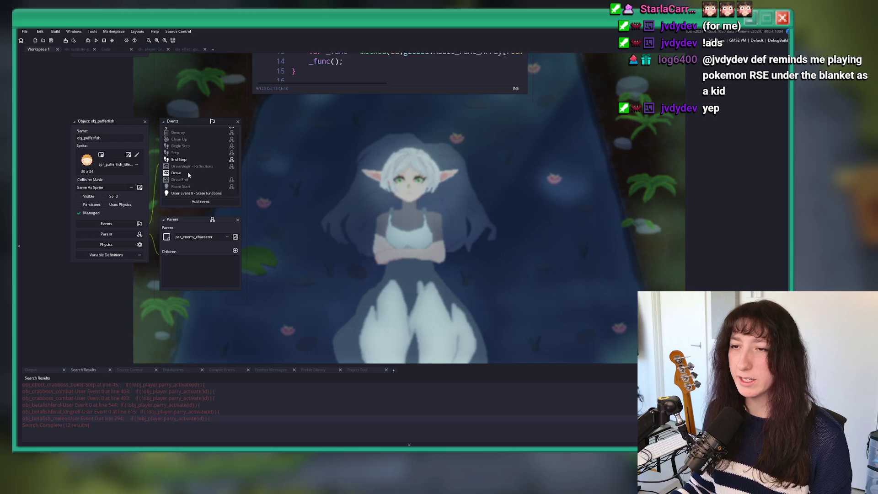
Jump to obj_betafish_melee's User Event 0 parry_activate check from the search results
click(173, 50)
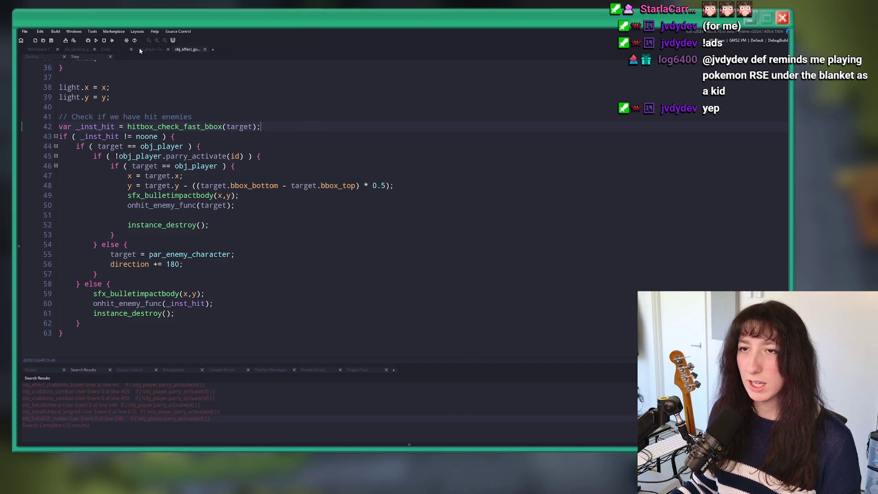
click(38, 50)
scroll(218, 142, down, 5)
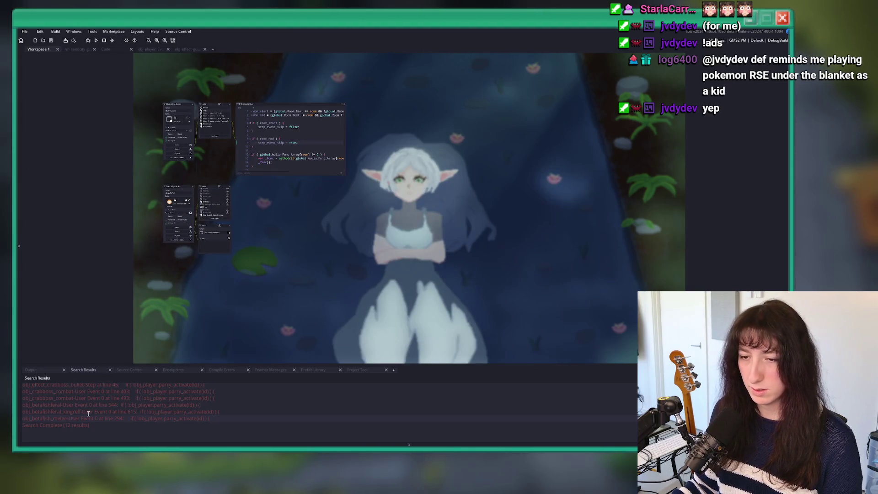
double_click(93, 417)
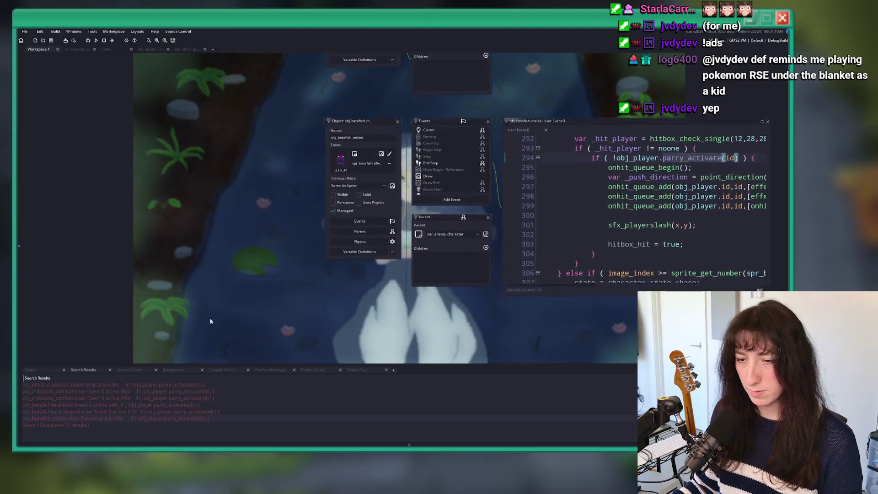
Add effects_stun_apply(120); on line 228 inside obj_pufferfish's User Event 0 hit block
text(effects_stun_apply(120);)
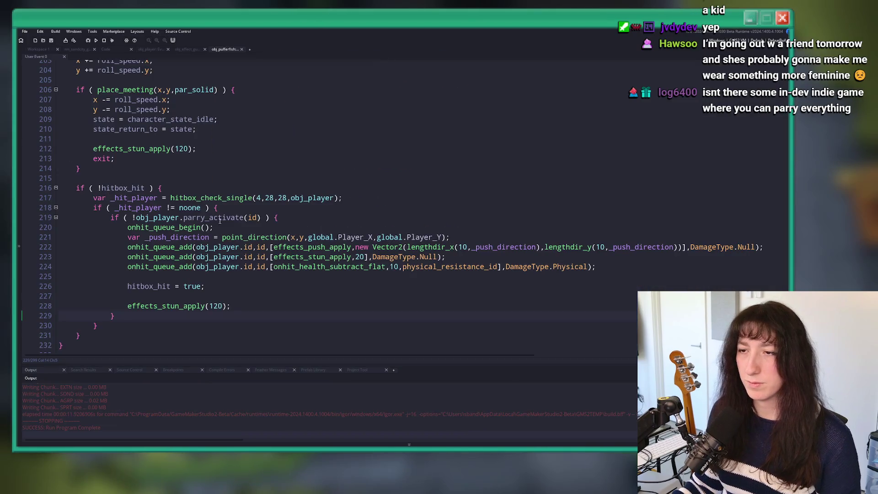
click(270, 303)
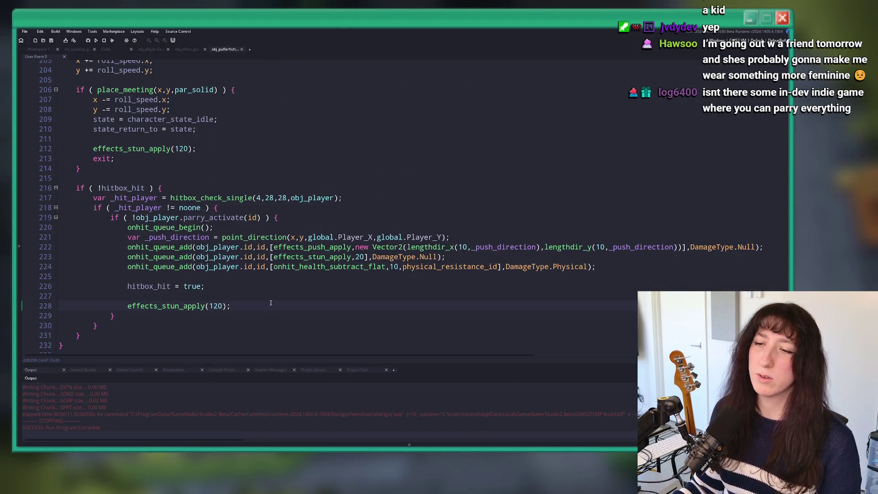
Build and run the Bring Me Hope project with F5
key(F5)
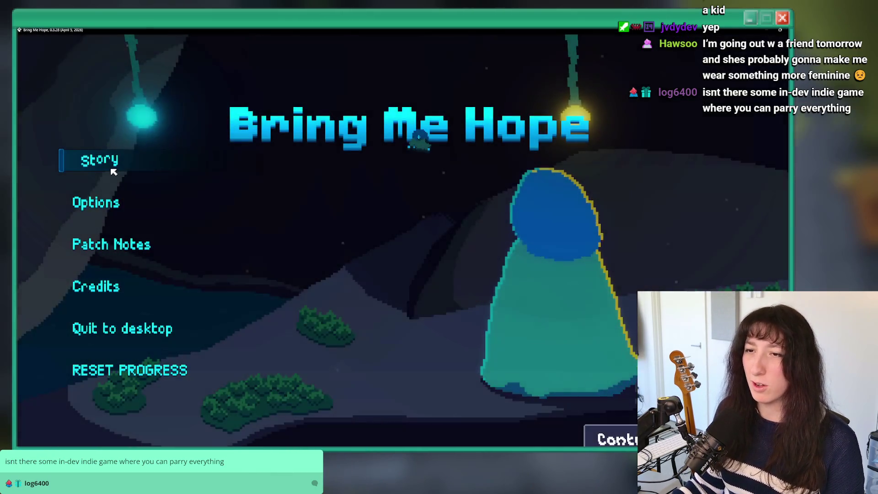
Start the game and set Master Volume to 0% in Options > Audio
click(111, 169)
key(Down)
key(Return)
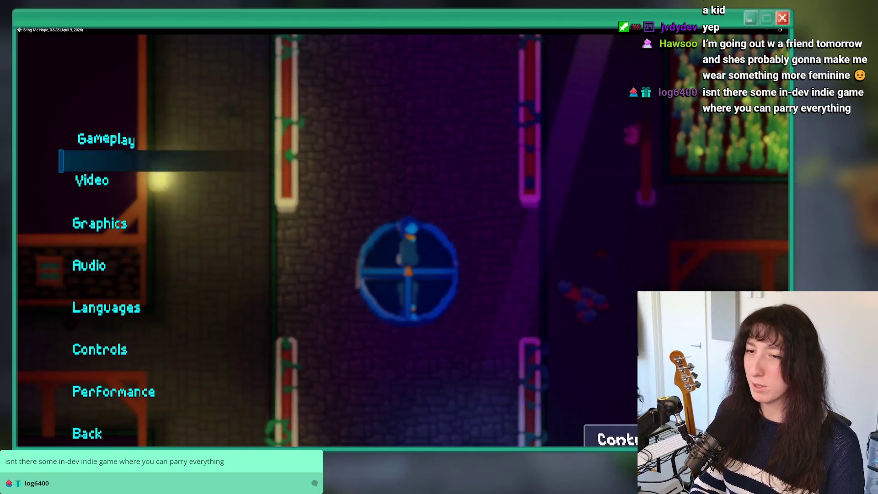
key(Down)
key(Down)
key(Down)
key(Return)
key(Left)
key(Left)
key(Left)
key(Left)
key(Left)
key(Left)
key(Left)
key(Down)
key(Down)
key(Down)
key(Return)
key(Escape)
Walk through the Sea Cave City rooms, warp to another room, then close the game
key(Up)
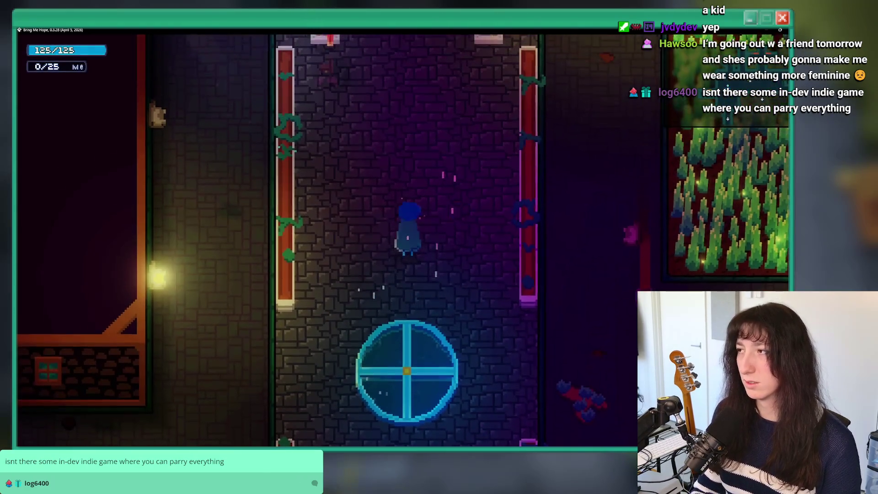
key(Up)
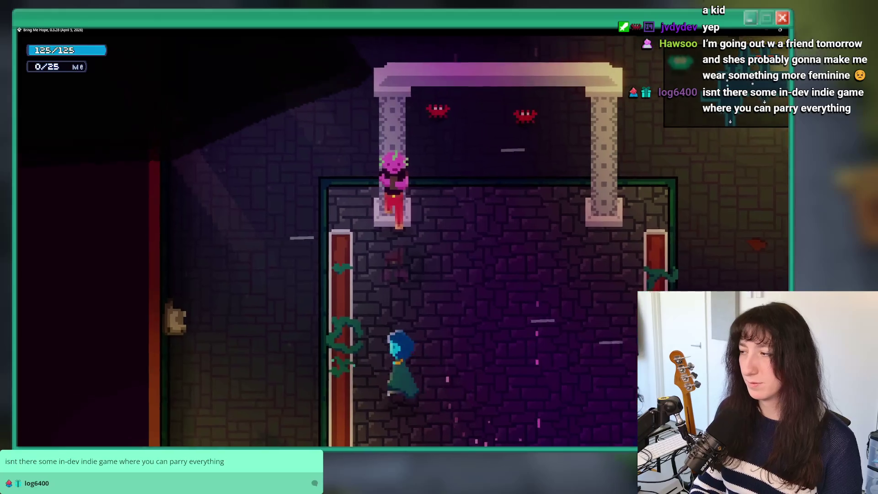
key(Down)
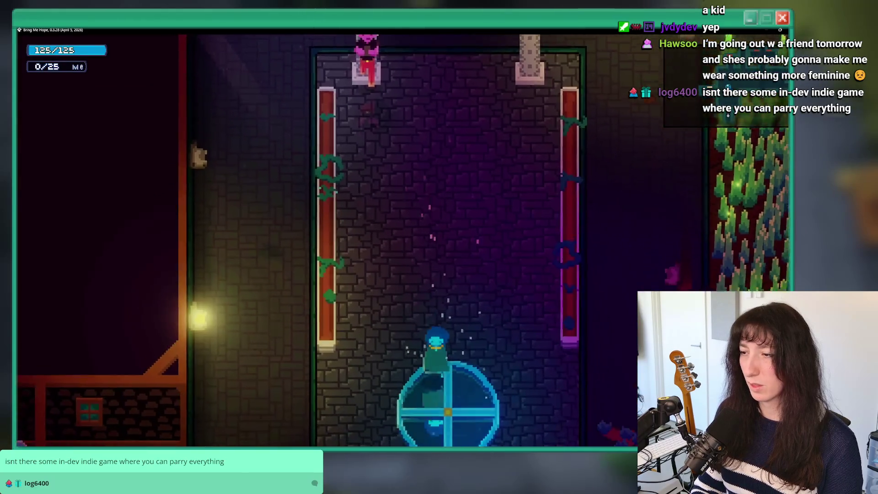
key(Escape)
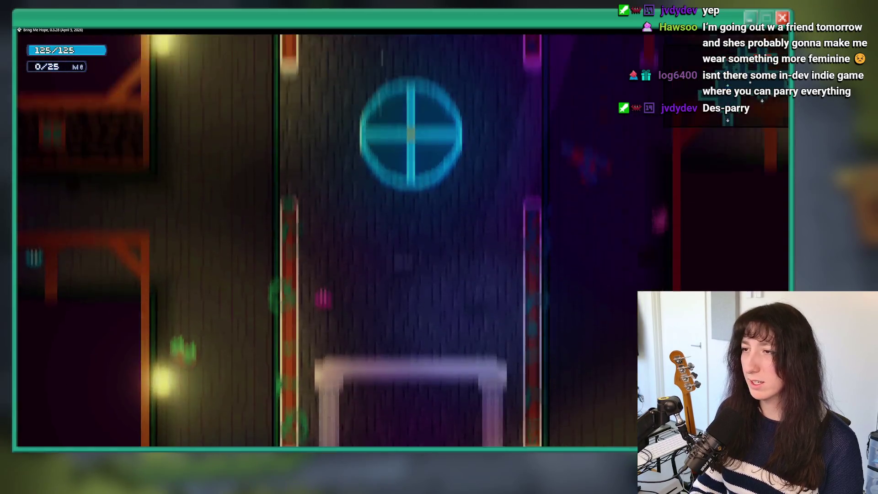
key(grave)
key(grave)
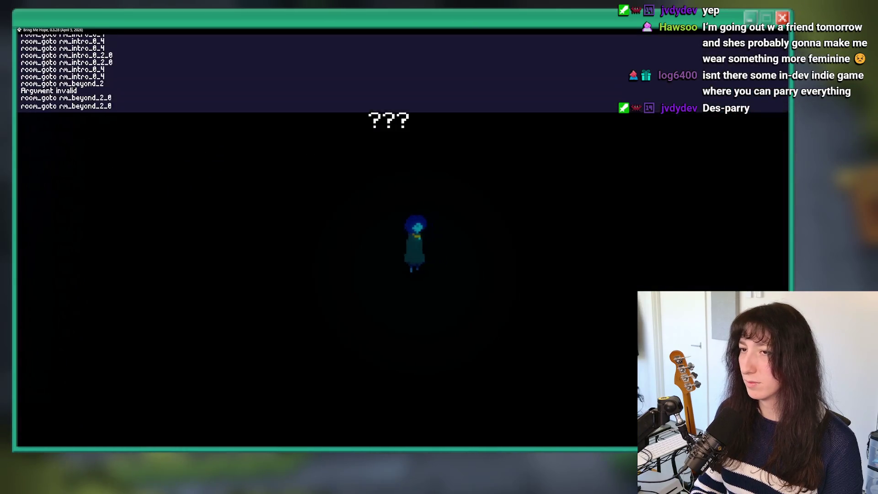
key(Up)
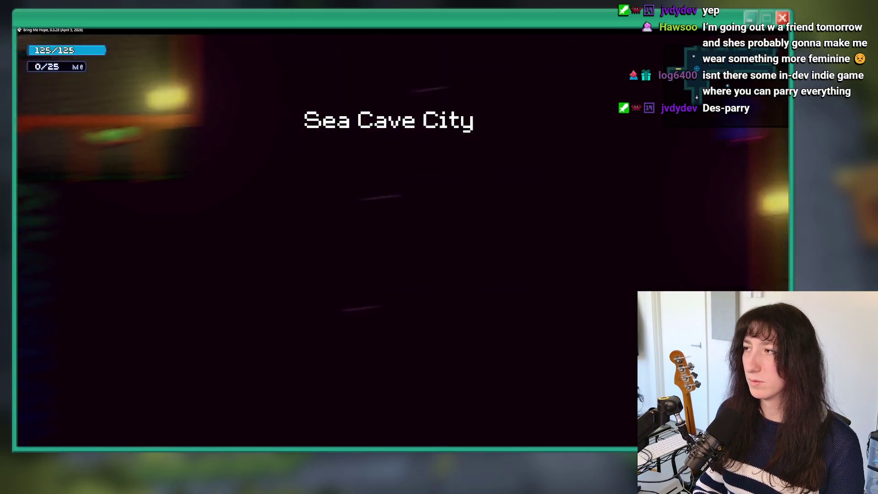
key(w)
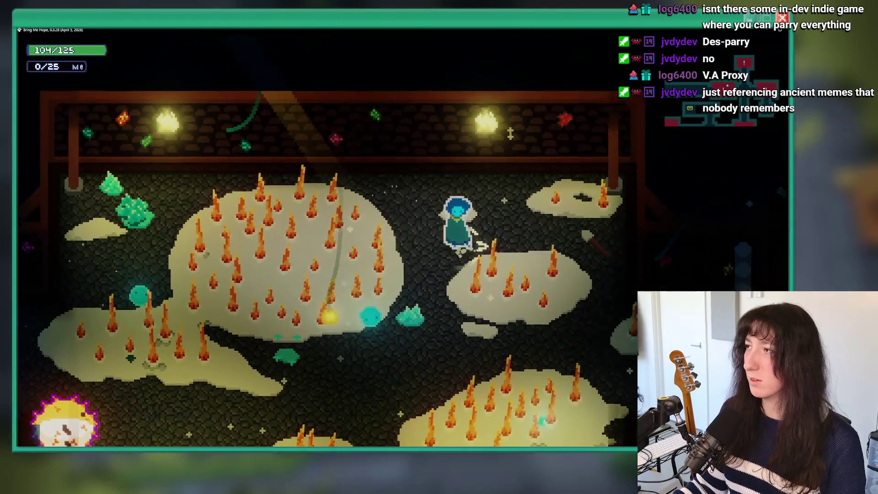
key(alt+F4)
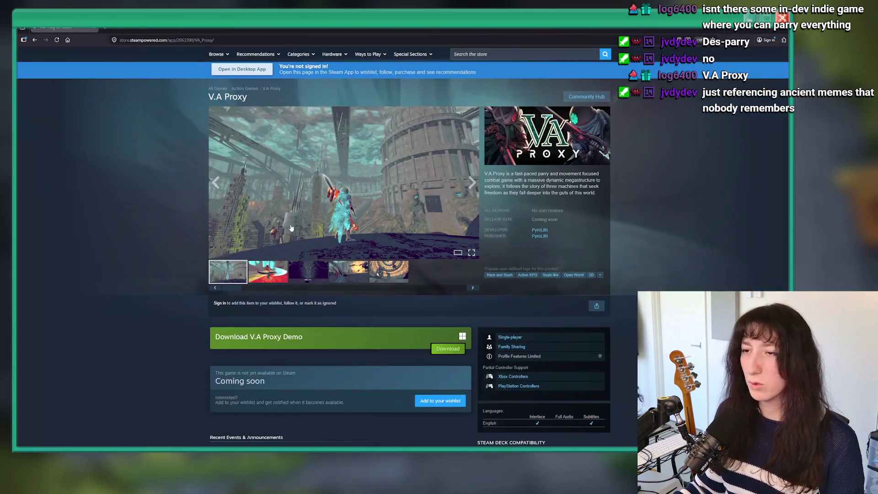
Cycle through all the V.A Proxy screenshots in the store page viewer
click(380, 151)
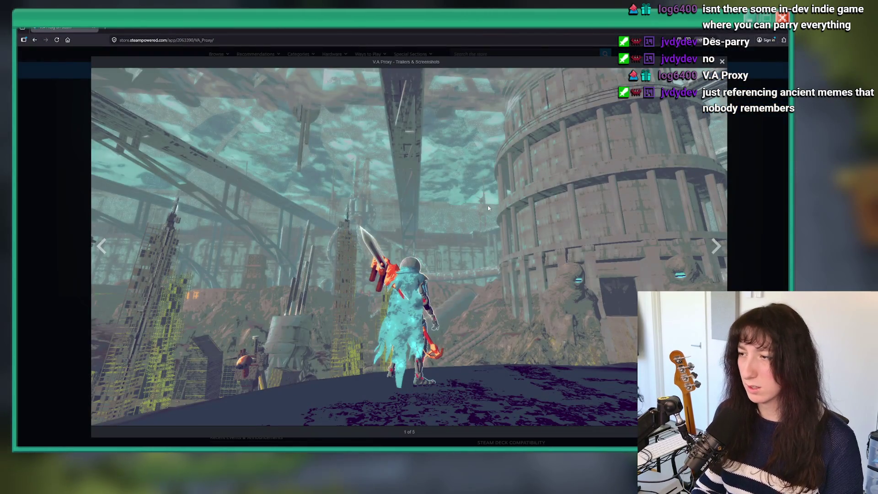
click(487, 205)
click(488, 207)
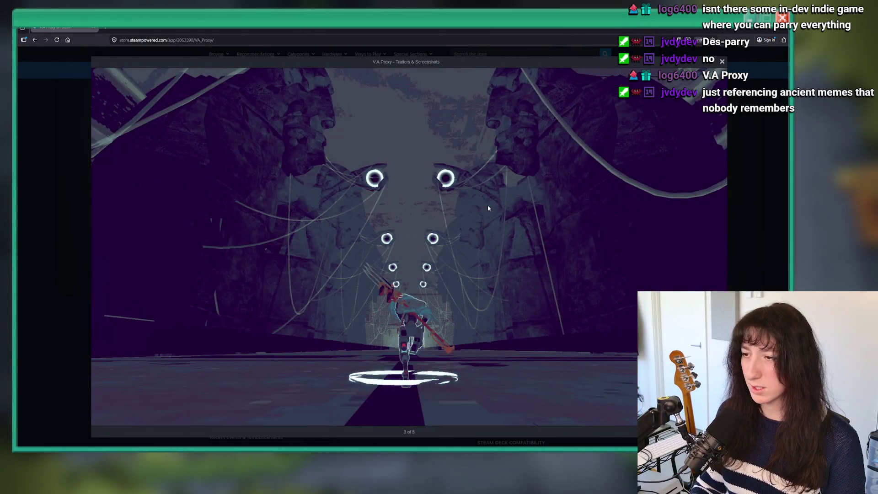
click(488, 208)
click(488, 207)
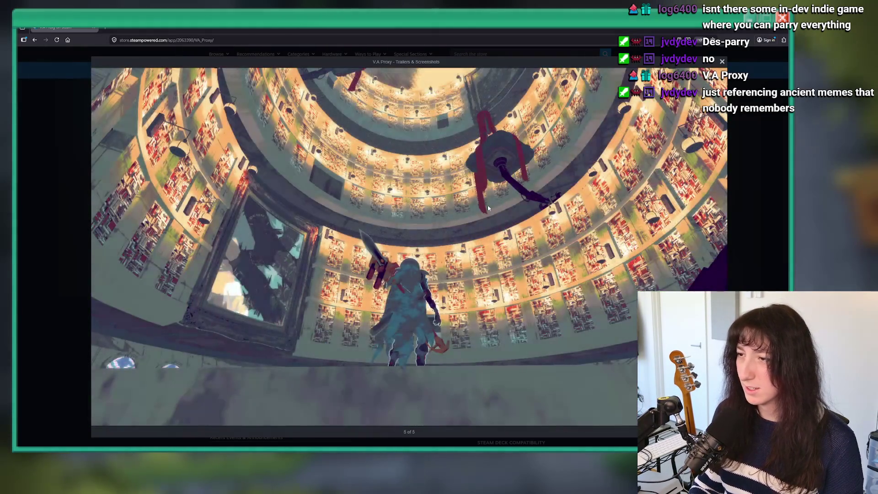
click(487, 207)
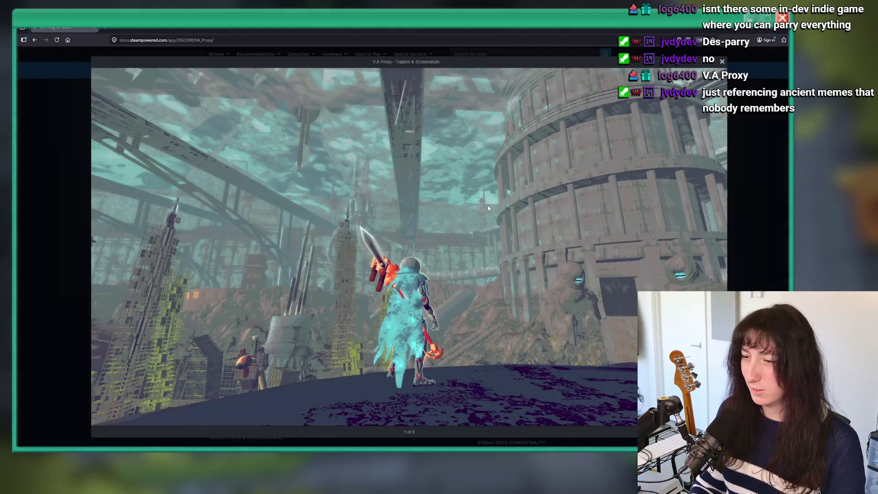
key(Escape)
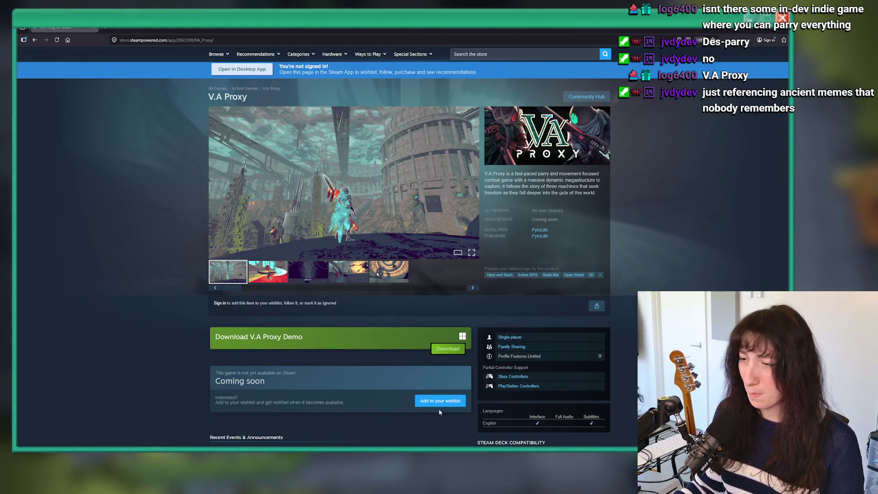
Try to wishlist V.A Proxy, dismiss the sign-in prompt, and select its title text
click(439, 401)
click(476, 275)
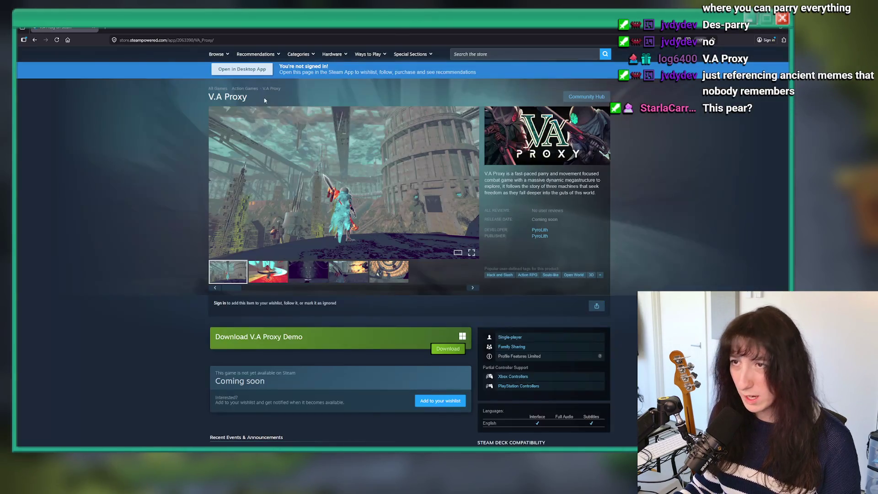
triple_click(213, 98)
drag(213, 98, 109, 47)
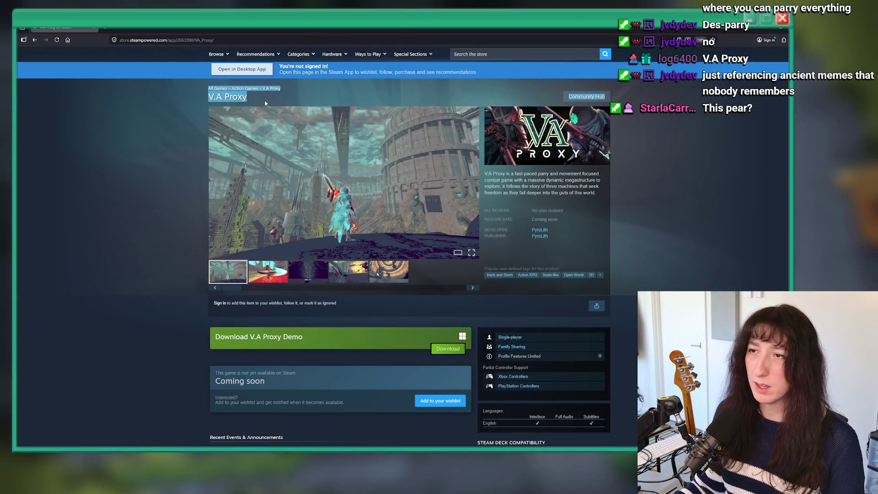
drag(265, 104, 238, 97)
key(alt+Tab)
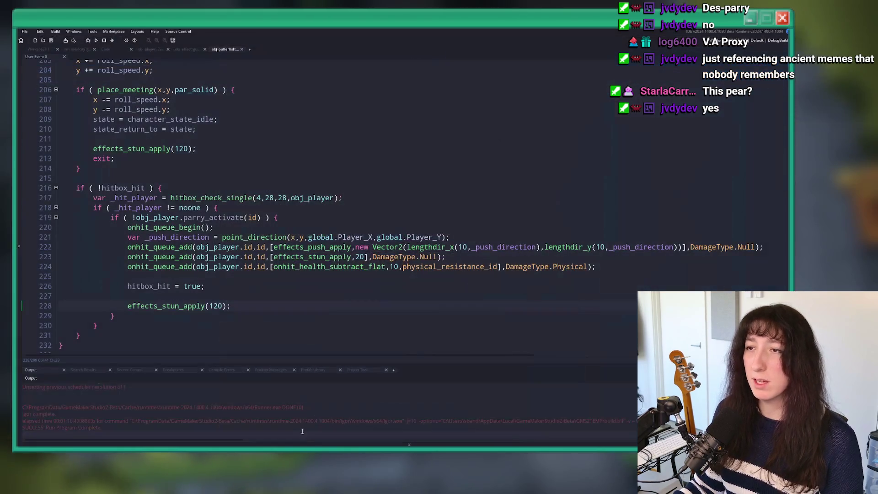
Launch Steam, search the store for 'V.A Proxy' and add it to the wishlist
key(super)
text(steam)
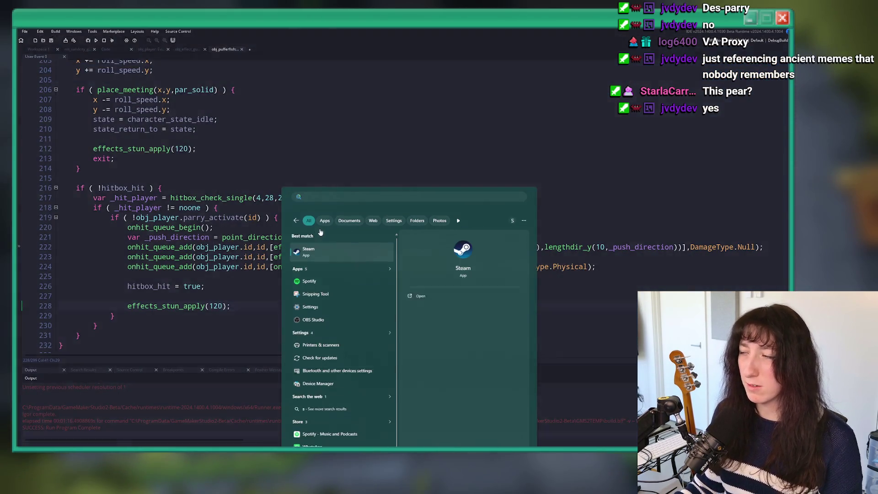
key(Return)
click(53, 42)
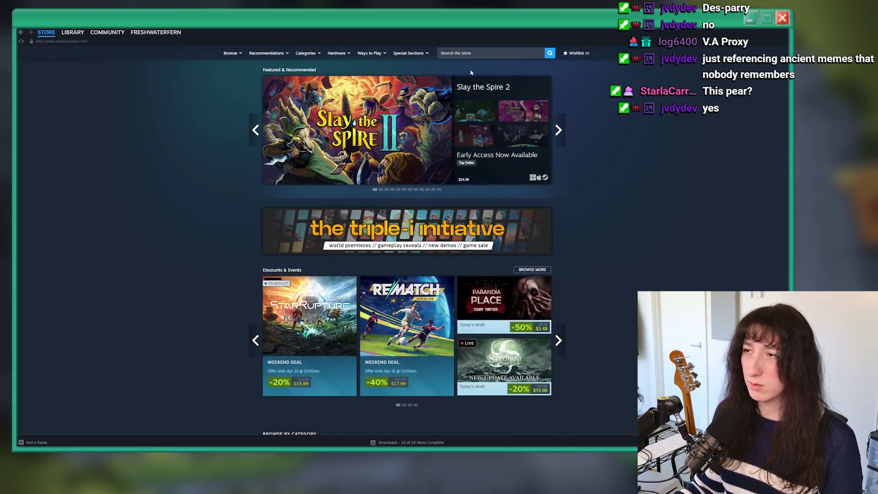
click(471, 53)
text(V.A Proxy)
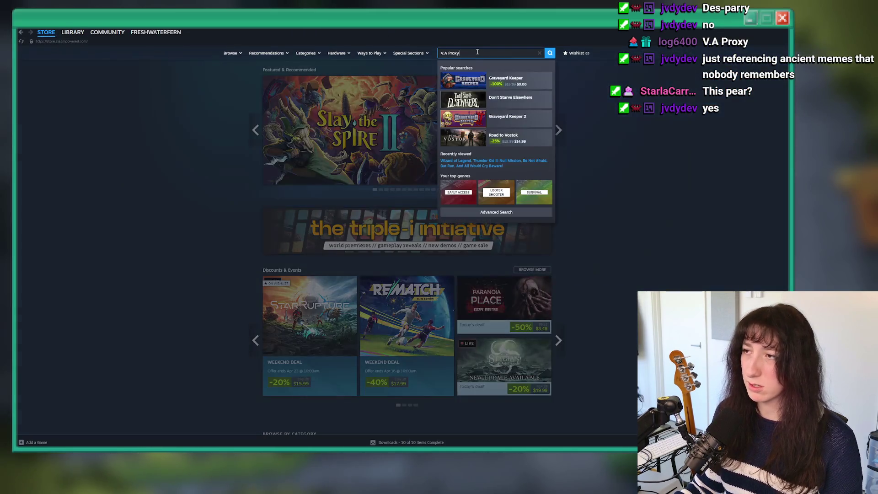
click(471, 79)
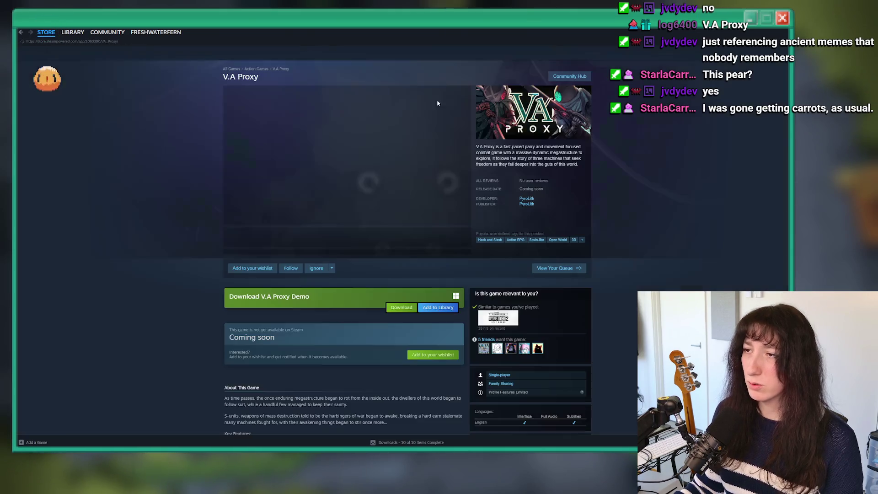
click(252, 268)
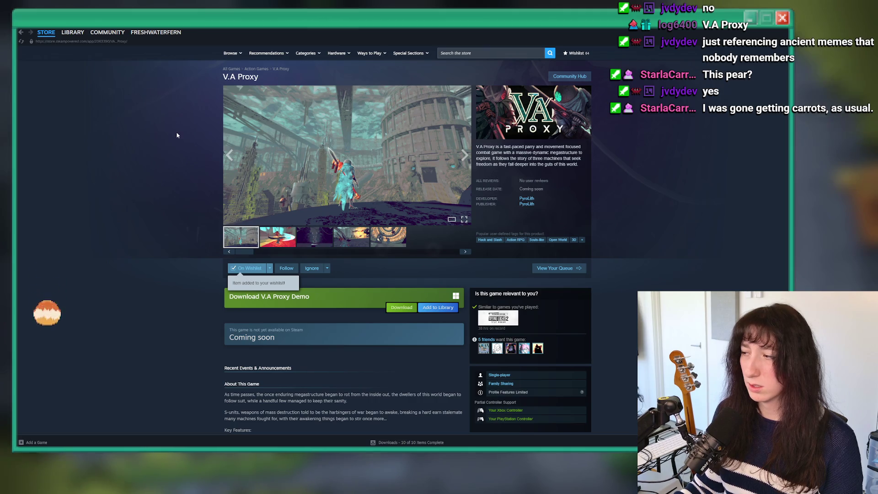
mouse_move(155, 32)
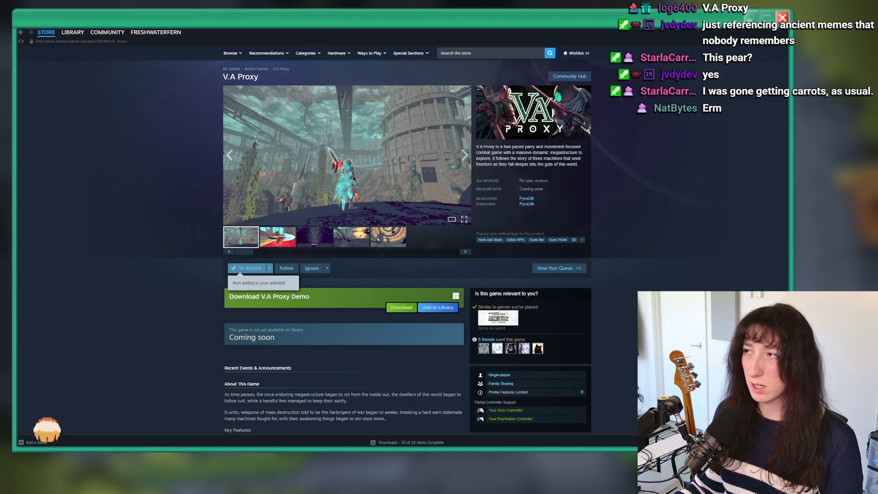
key(alt+Tab)
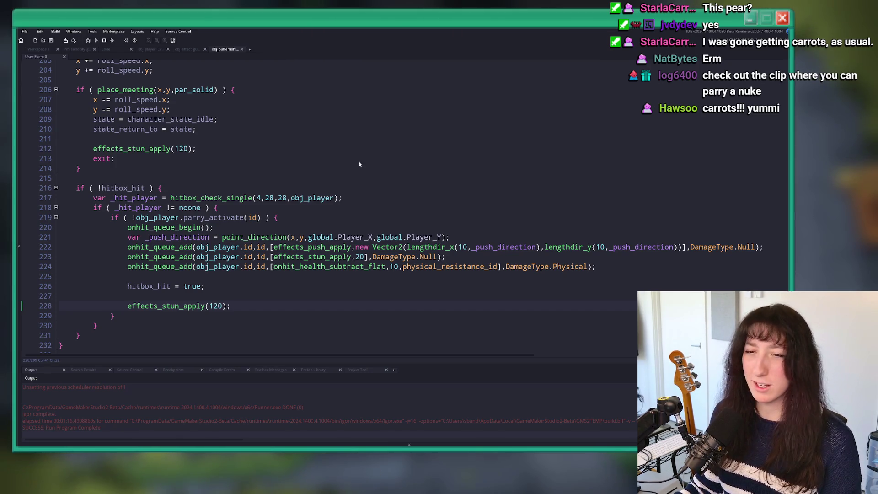
key(Down)
click(660, 271)
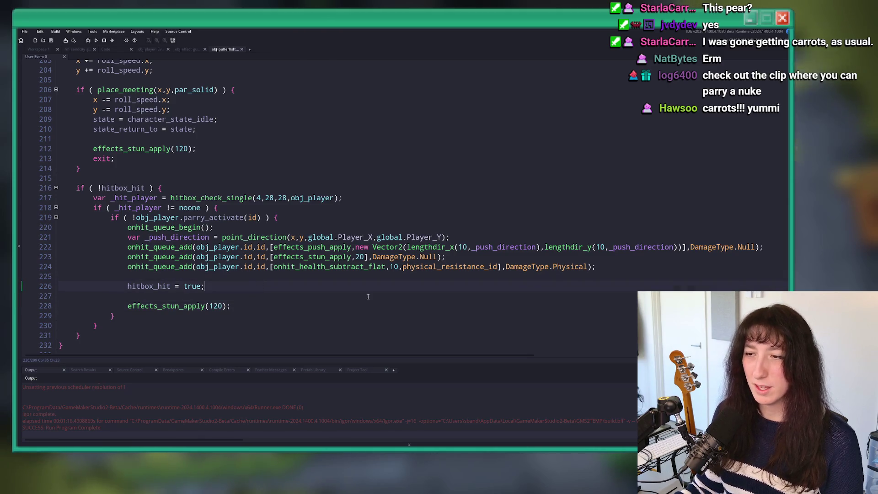
click(630, 263)
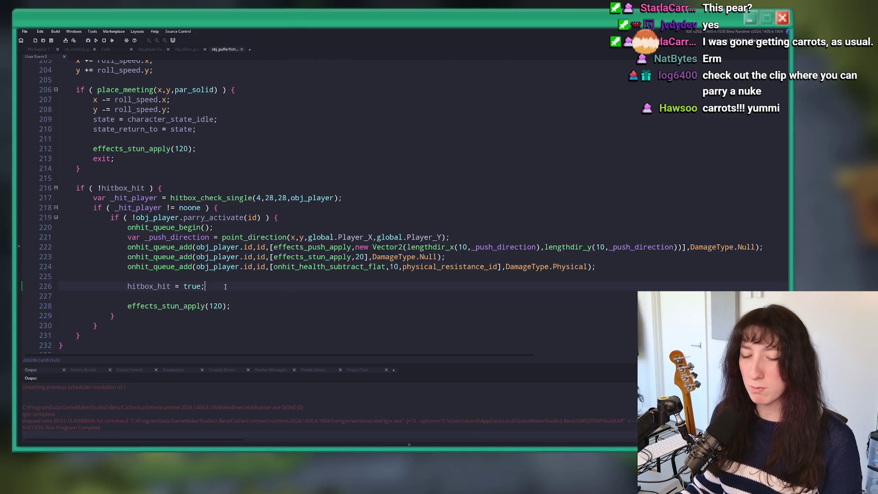
key(Left)
key(Right)
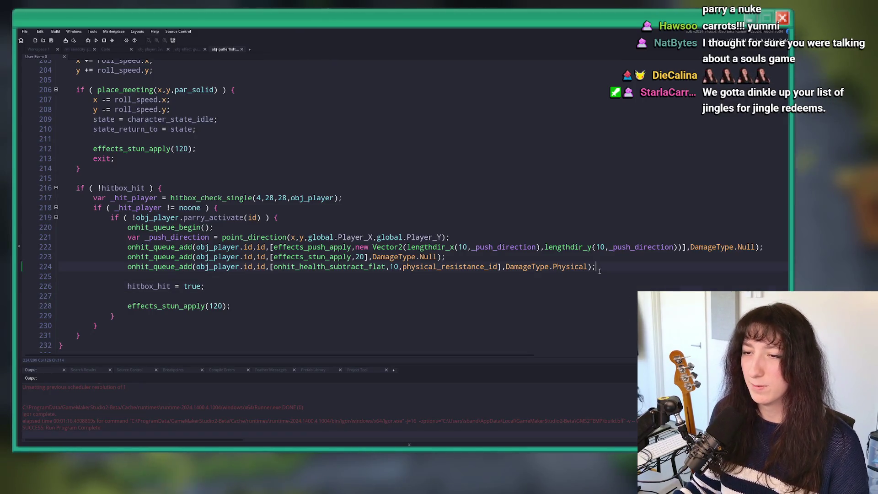
click(586, 267)
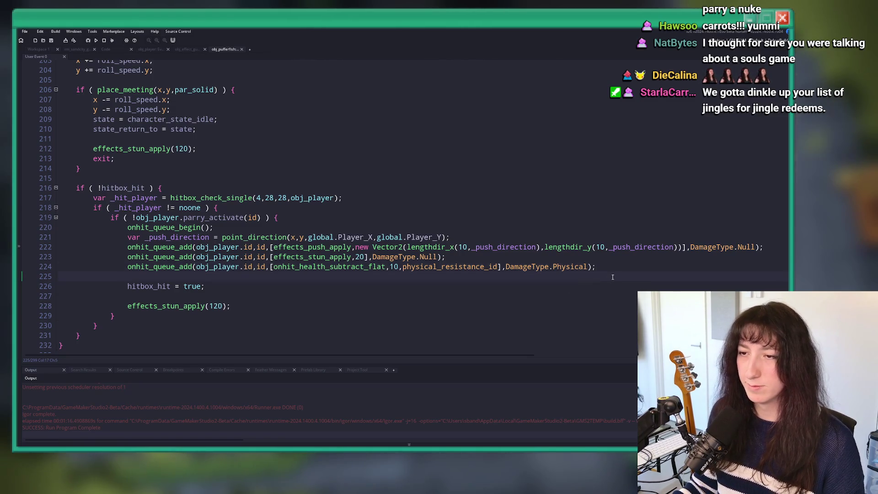
scroll(280, 277, down, 1)
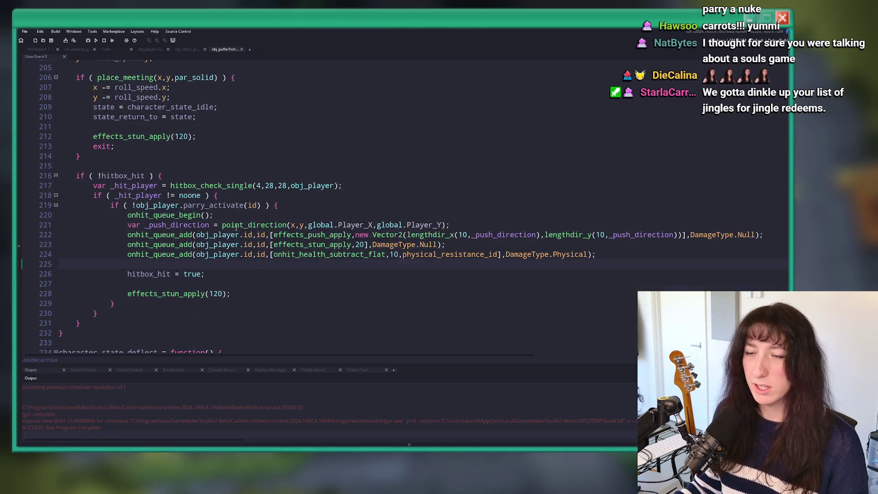
scroll(246, 208, down, 2)
scroll(238, 192, up, 6)
scroll(228, 173, down, 2)
scroll(228, 172, down, 2)
scroll(210, 176, up, 2)
scroll(192, 181, down, 4)
scroll(168, 187, up, 1)
scroll(168, 185, up, 7)
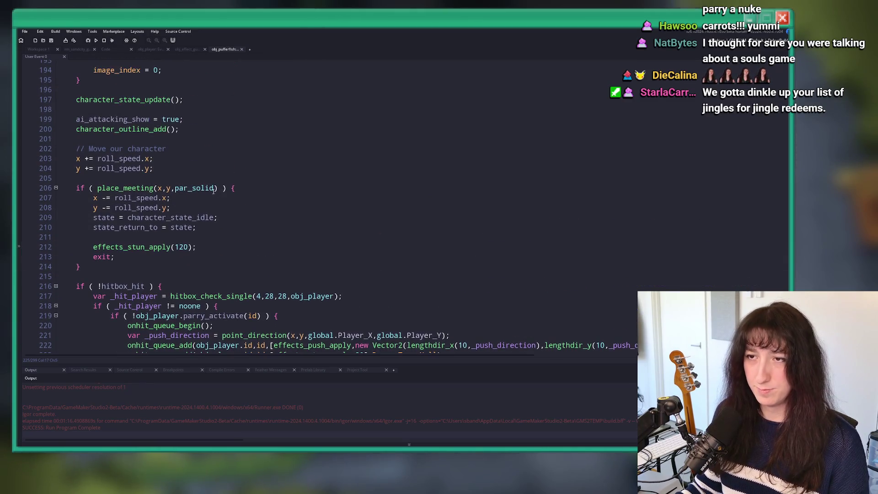
scroll(137, 197, up, 15)
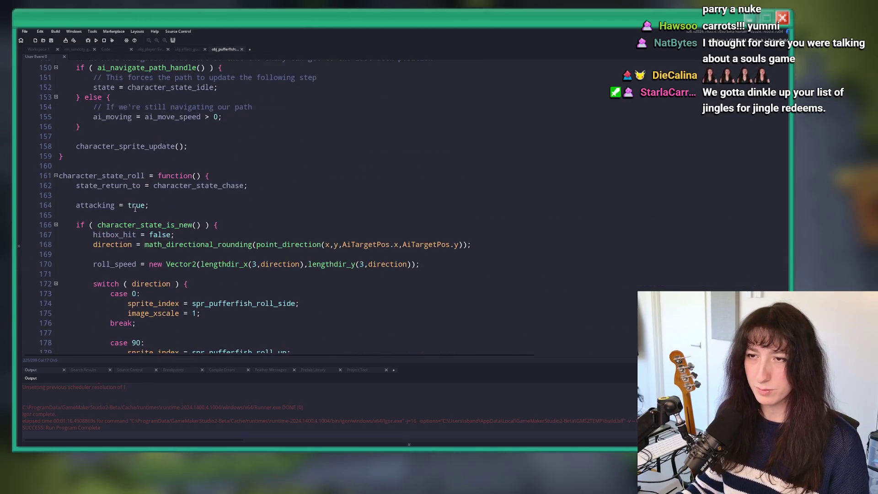
scroll(145, 181, up, 11)
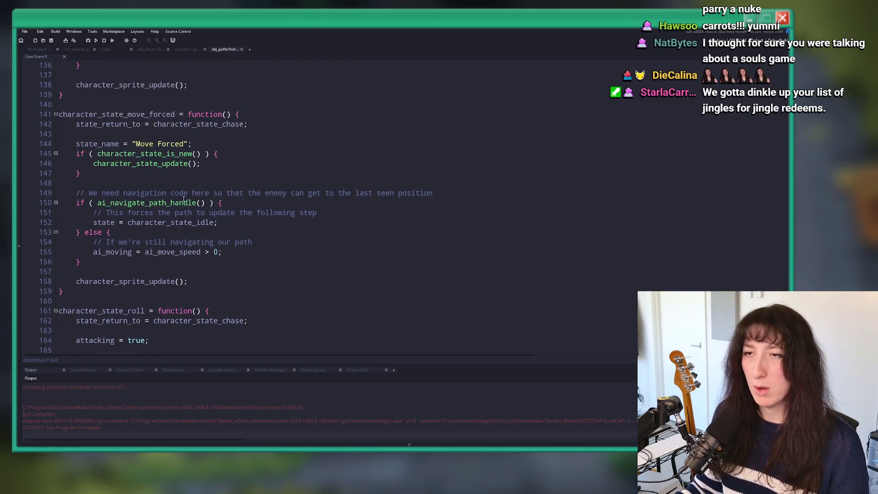
double_click(170, 255)
scroll(183, 275, up, 2)
scroll(272, 324, down, 2)
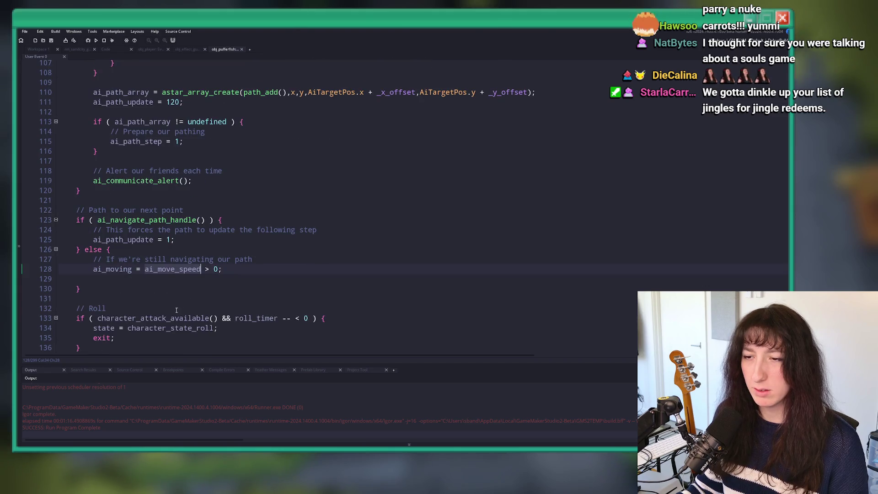
double_click(272, 318)
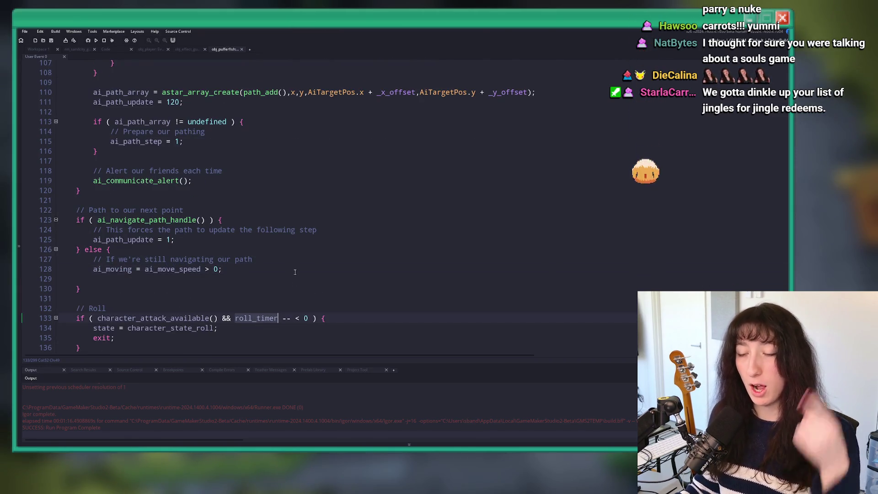
scroll(283, 269, up, 8)
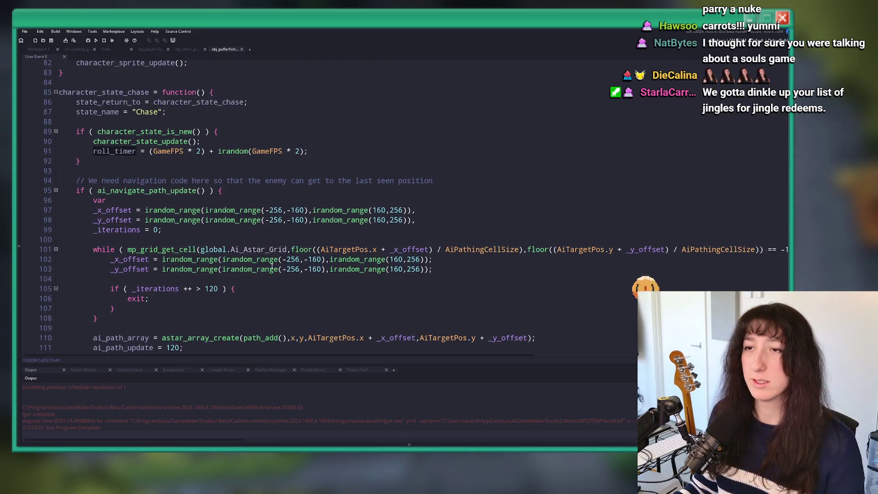
click(120, 91)
double_click(120, 92)
scroll(254, 229, down, 15)
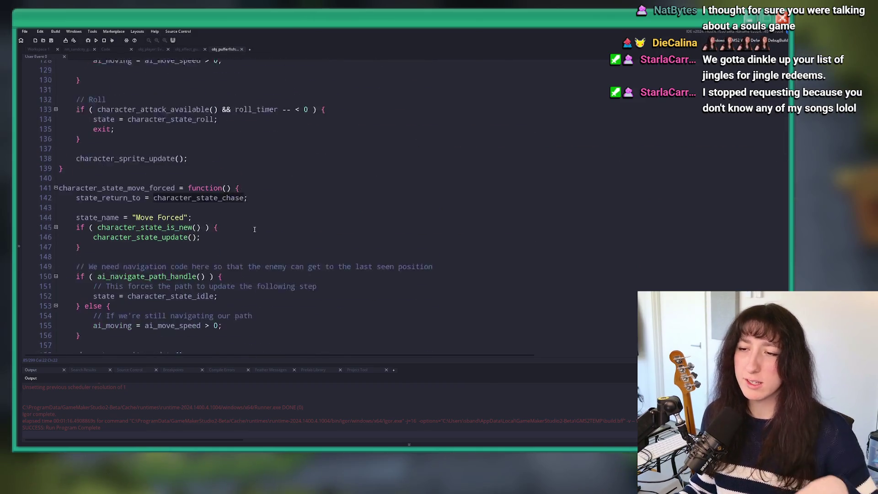
scroll(254, 229, down, 20)
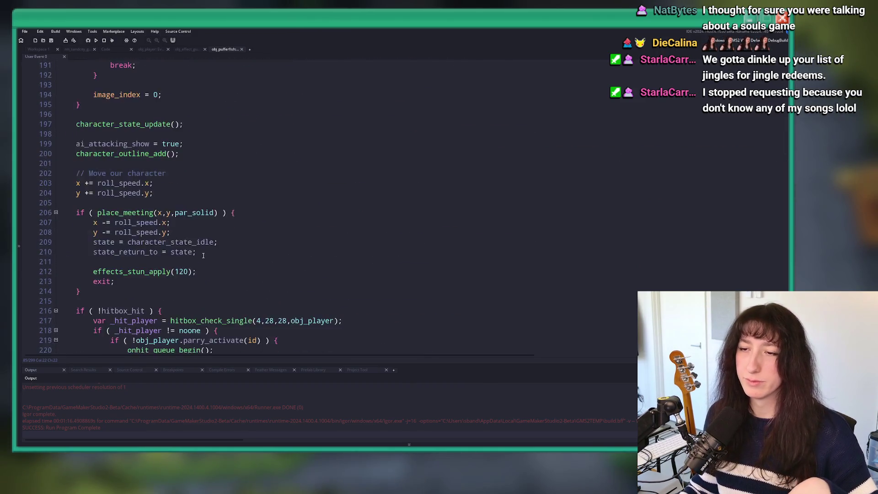
scroll(203, 255, down, 7)
Add an else { character_state_chase; } branch after the parry_activate check and launch a test build
click(93, 233)
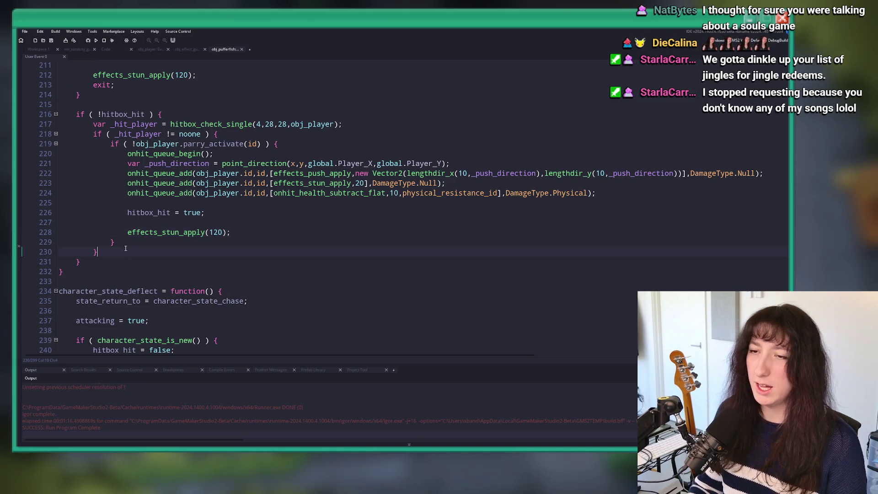
text( else {)
key(Return)
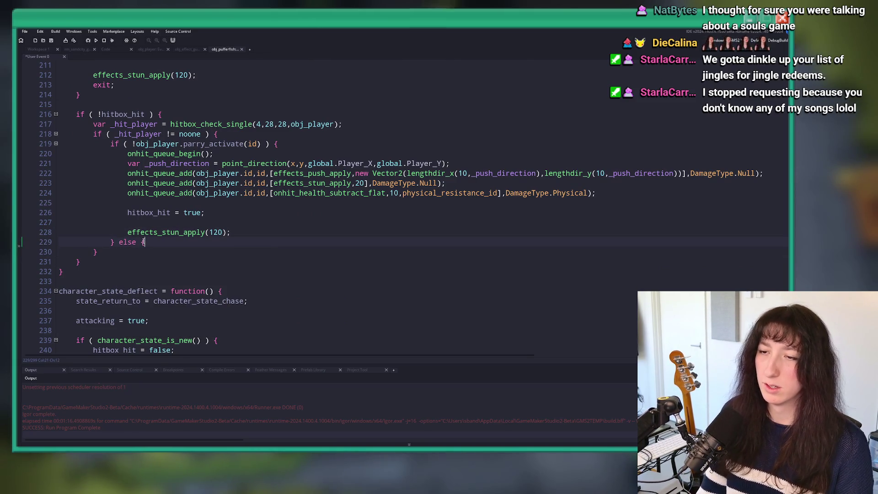
key(Return)
text(state =)
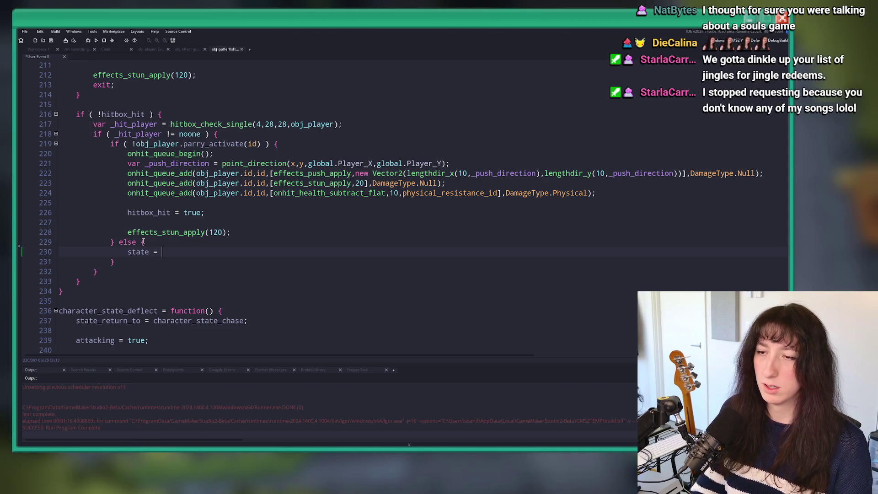
text(character_state_chase;)
key(F5)
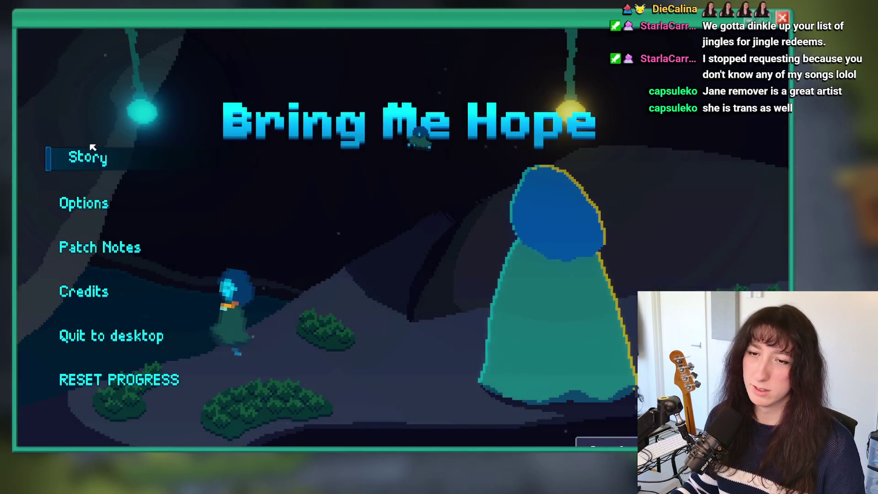
Start Story mode and walk from the Sea Cave City portal over to the pillar NPC
click(88, 156)
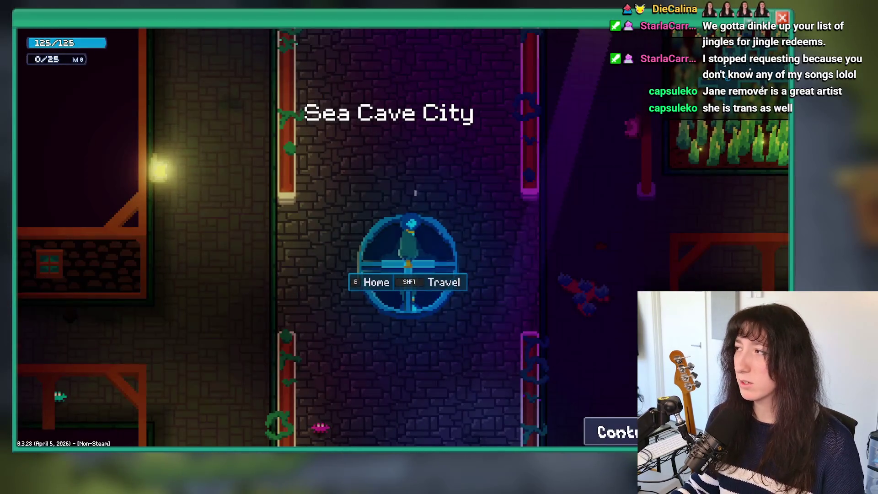
key(w+d)
key(d)
key(w)
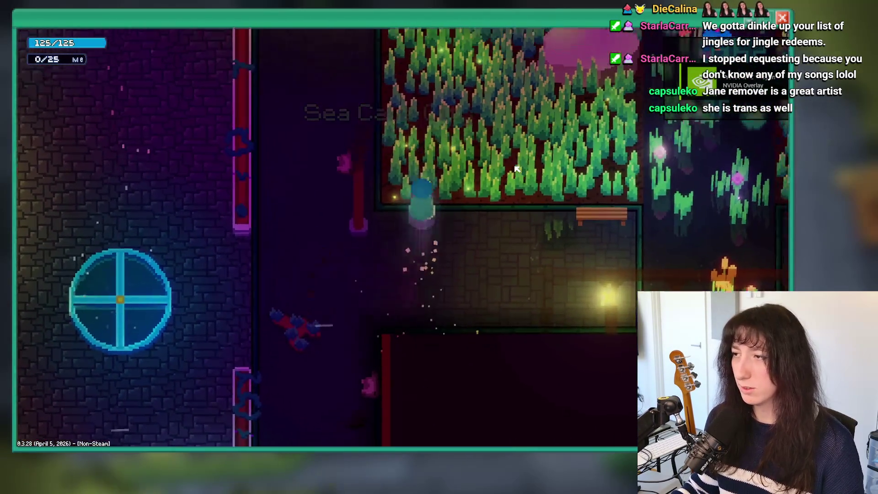
key(a)
key(w)
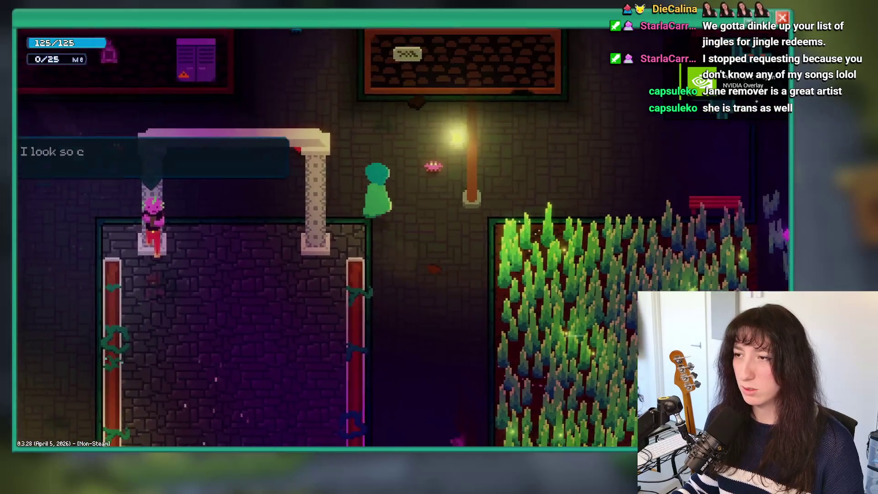
key(Tab)
key(Tab)
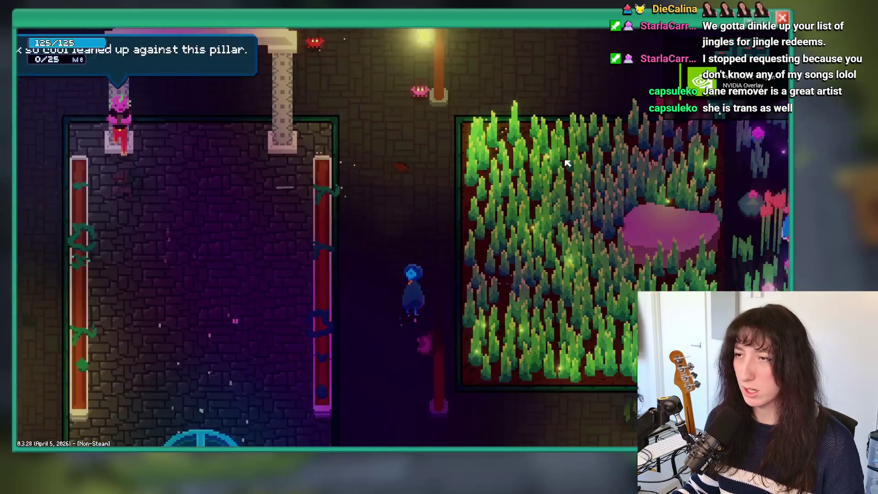
drag(458, 20, 456, 270)
double_click(457, 272)
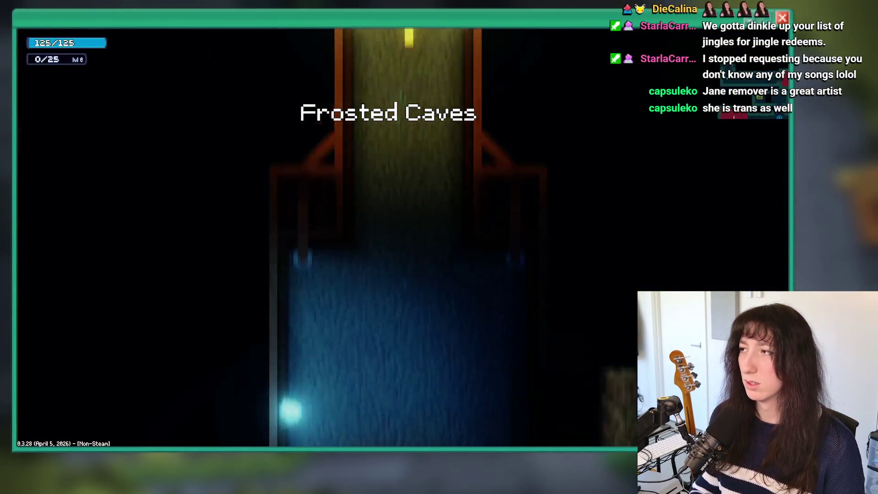
Cross the Frosted Caves spike room, parry and kill the fiery enemy, then move on
key(d)
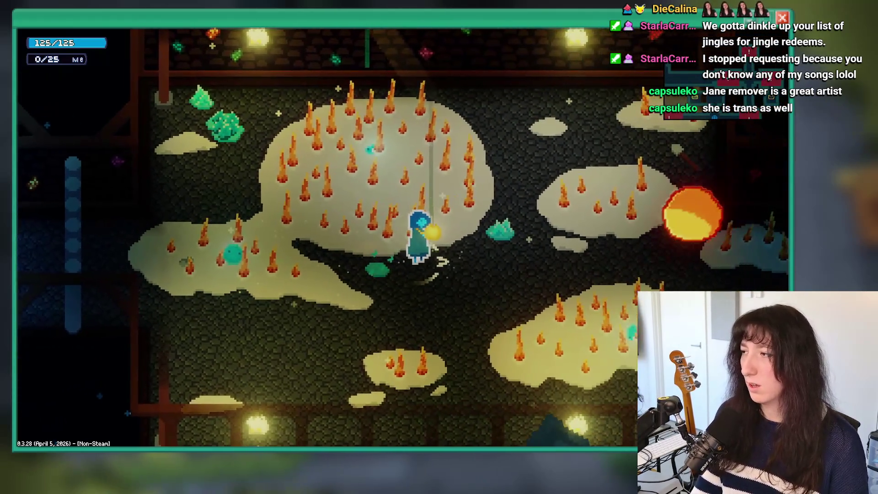
key(a)
key(w)
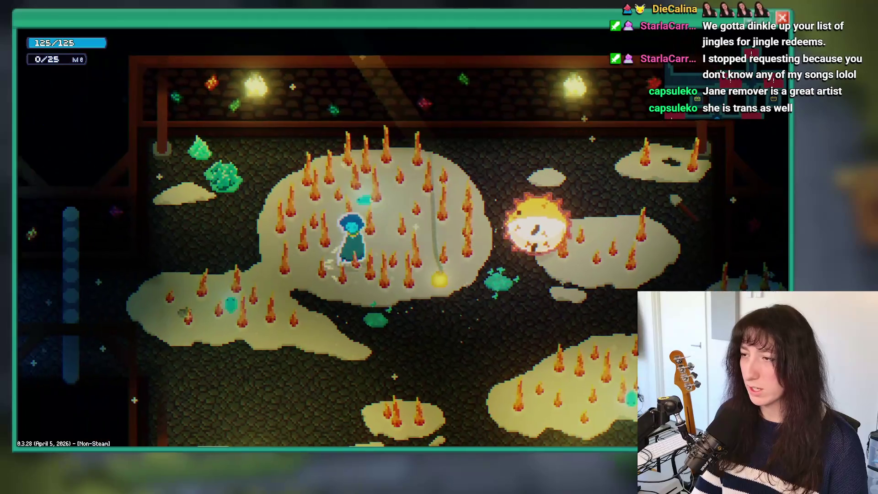
key(d)
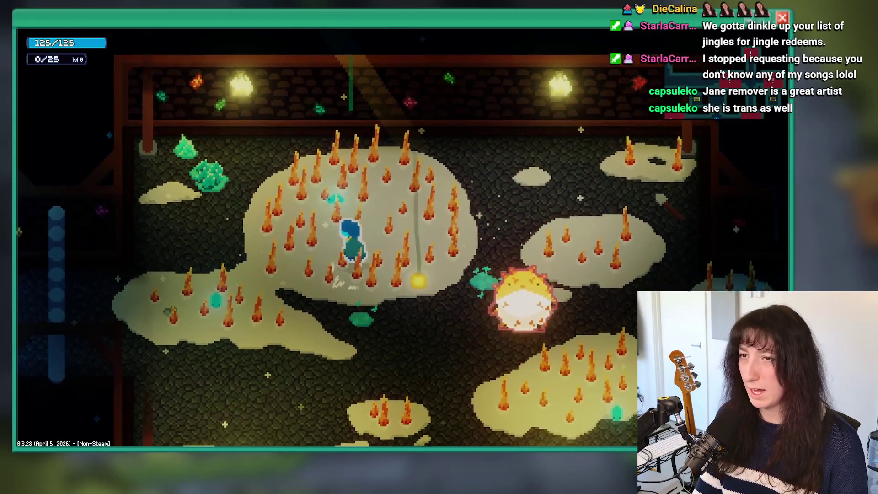
key(s)
key(Tab)
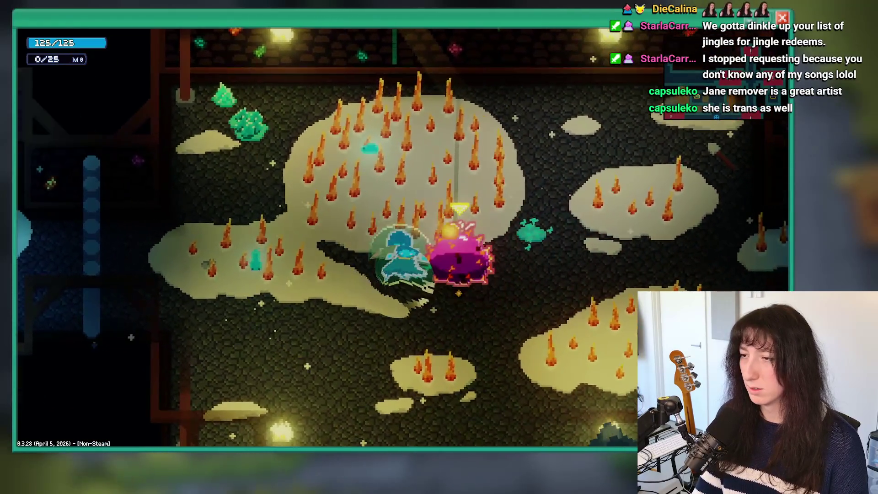
key(Tab)
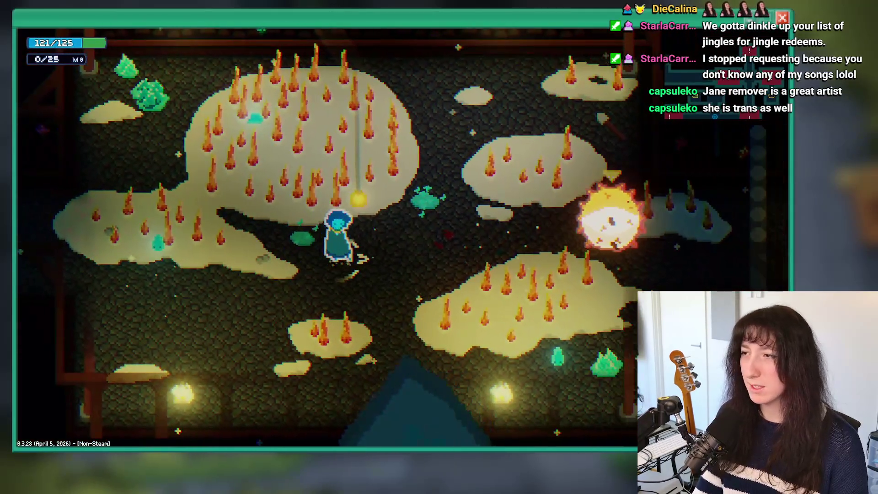
key(w)
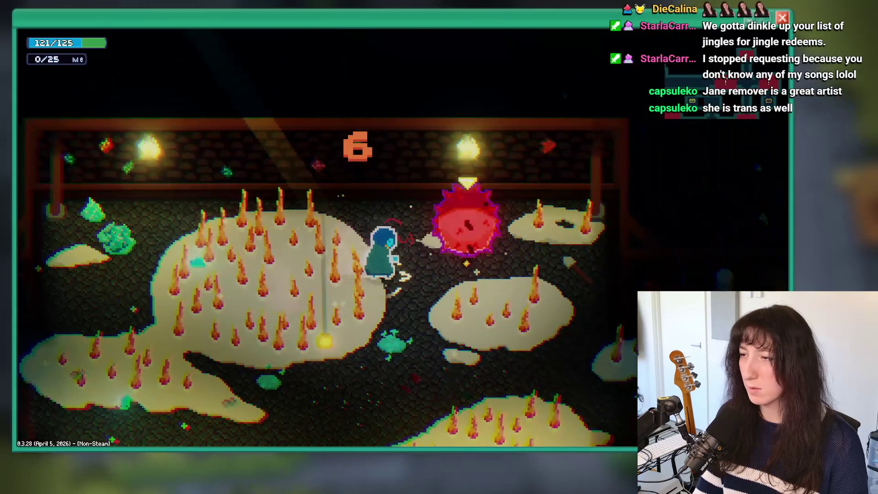
key(d)
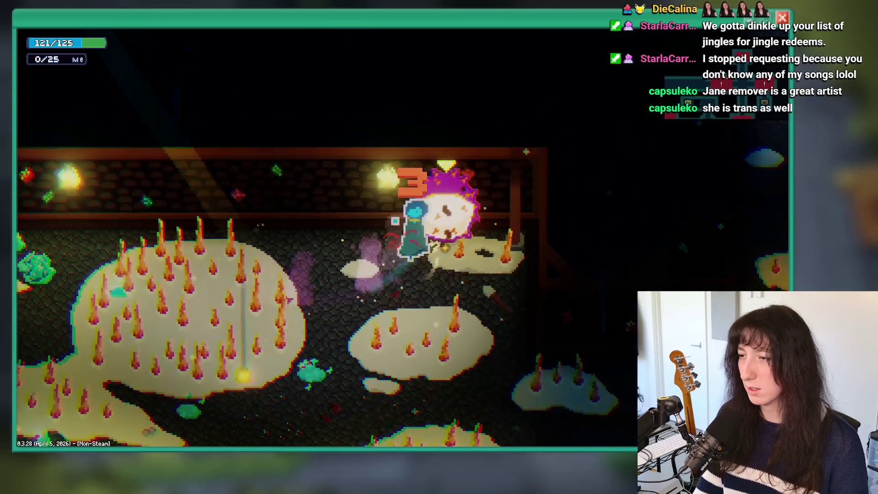
key(w)
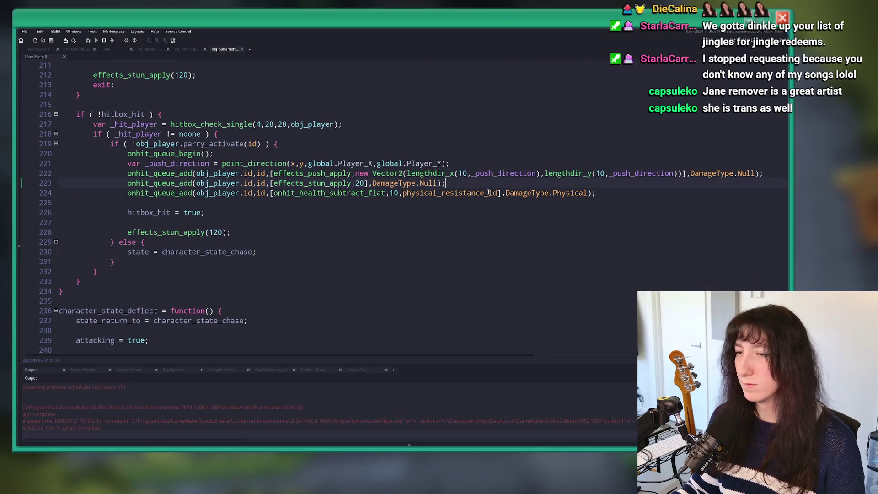
click(304, 173)
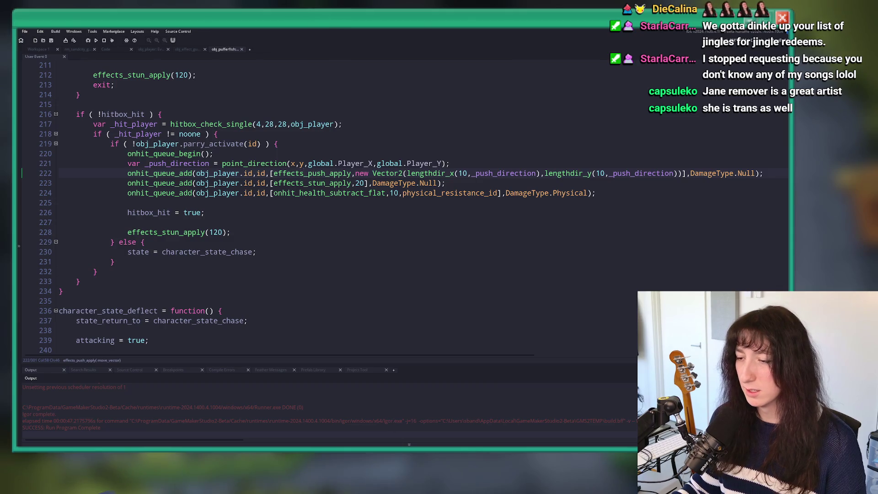
Commit the seven changed files to master as "Fixed audio whoopsie and added more parry options"
key(alt+Tab)
click(171, 90)
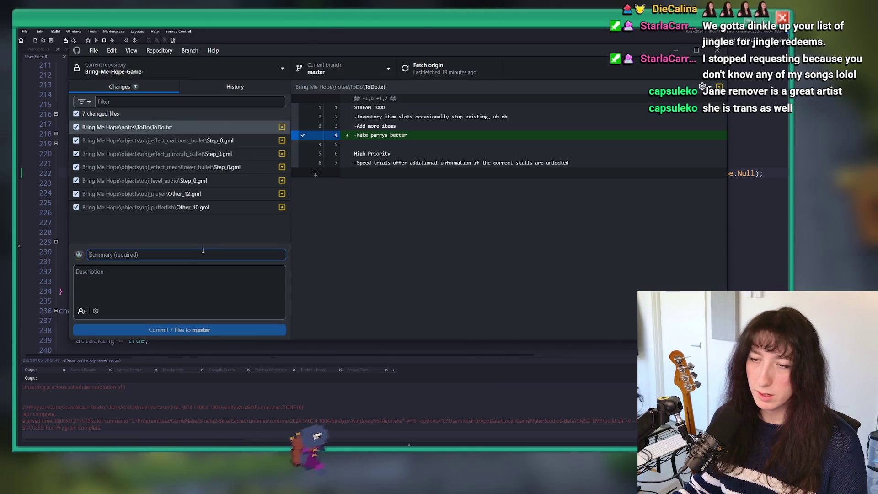
text(Fixed audio whoopsie)
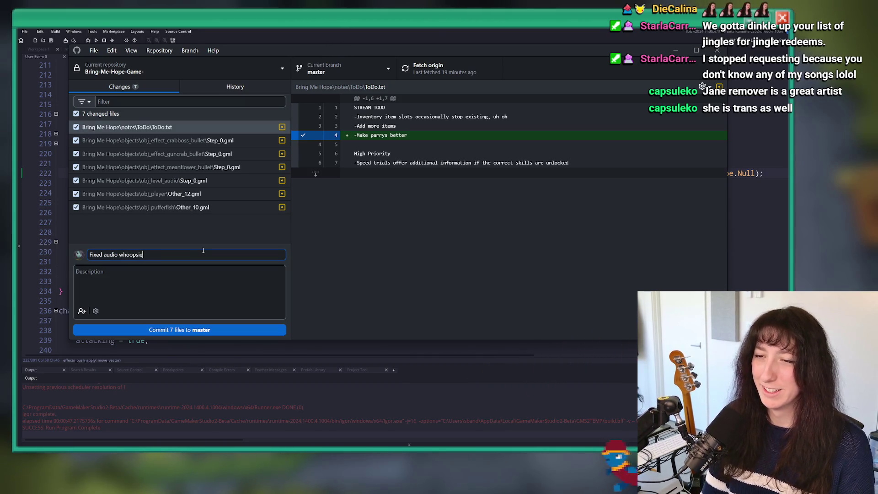
text( and added more pa)
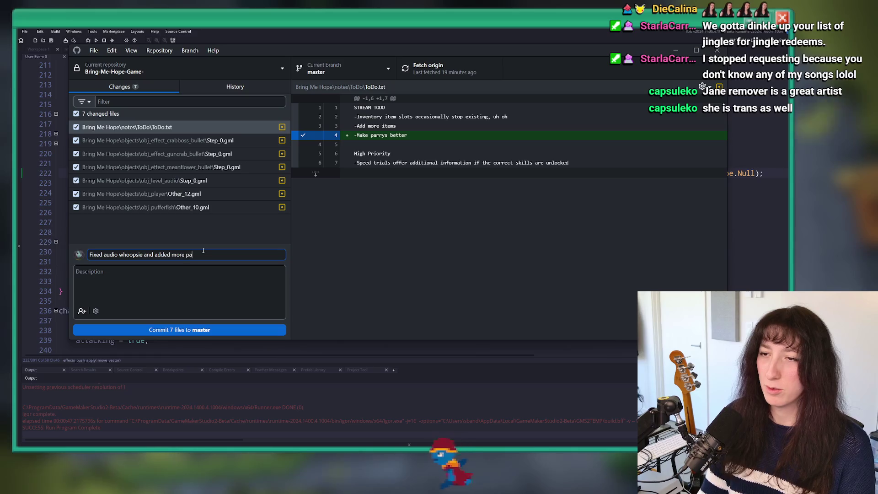
text(rry options)
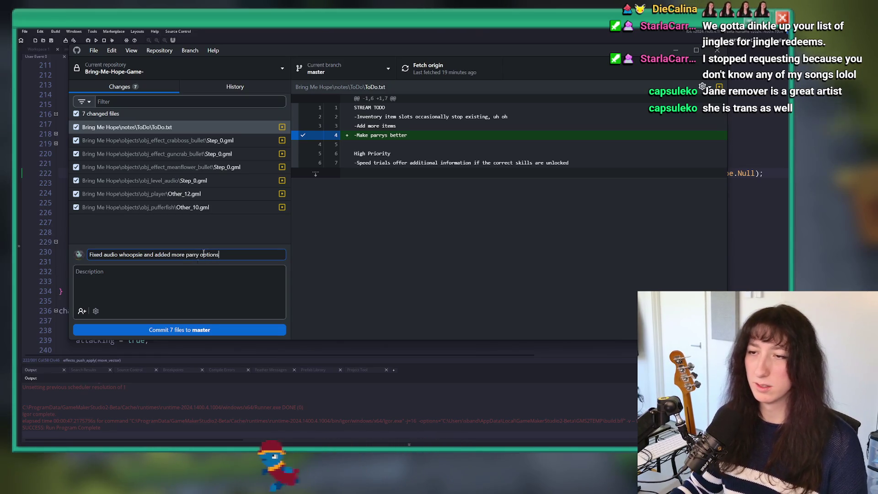
click(236, 330)
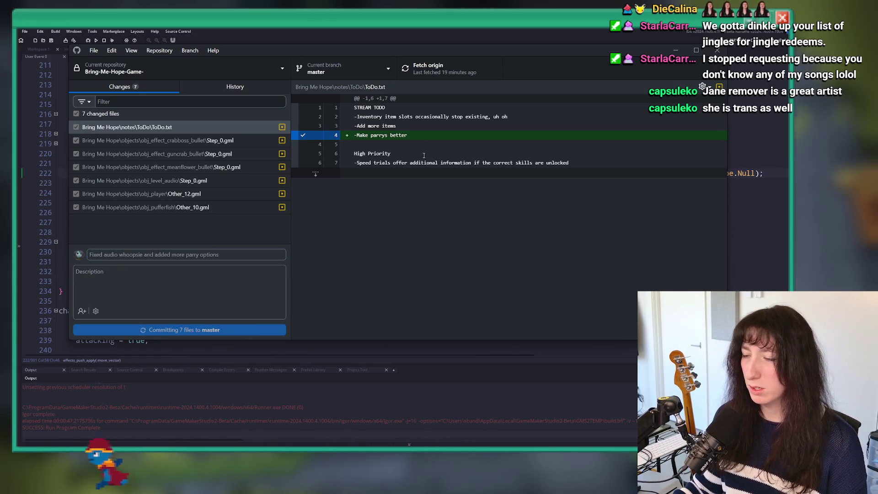
key(alt+Tab)
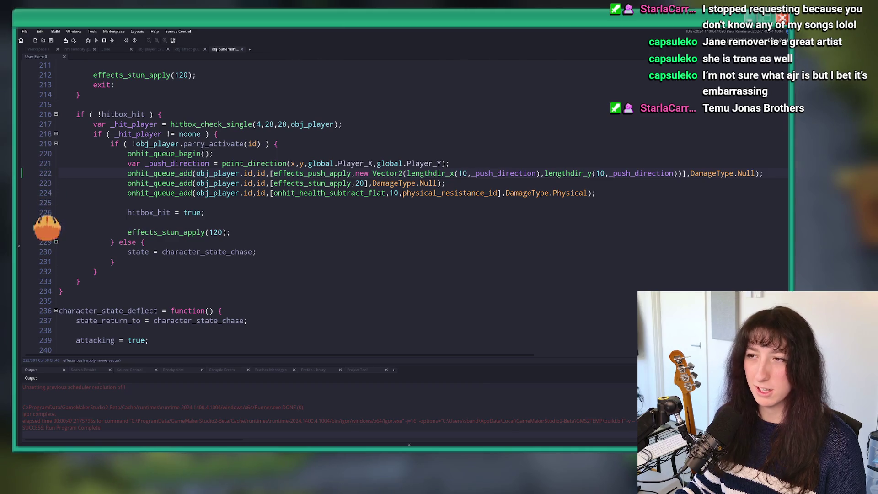
Move the caret through lines 217–223 of the obj_pufferfish User Event 0 hit code
click(744, 186)
click(694, 163)
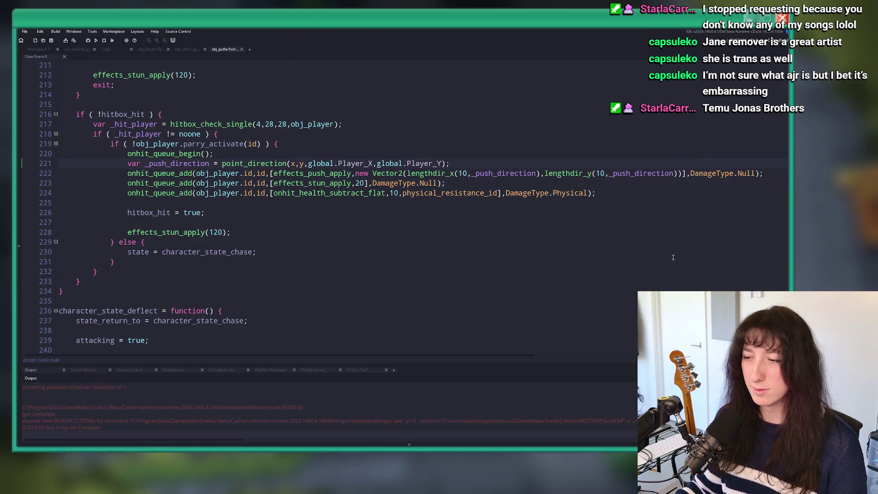
key(Up)
key(Up)
scroll(341, 196, up, 3)
click(341, 197)
scroll(341, 197, up, 2)
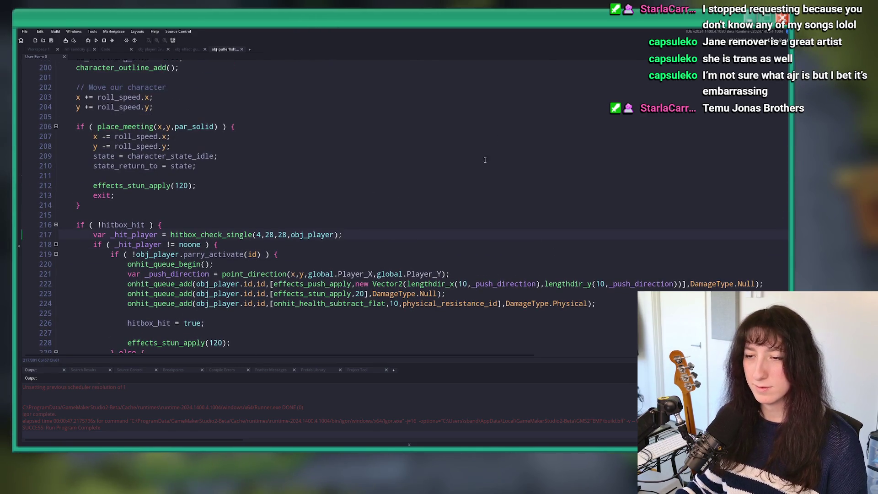
scroll(496, 138, down, 8)
scroll(418, 281, up, 4)
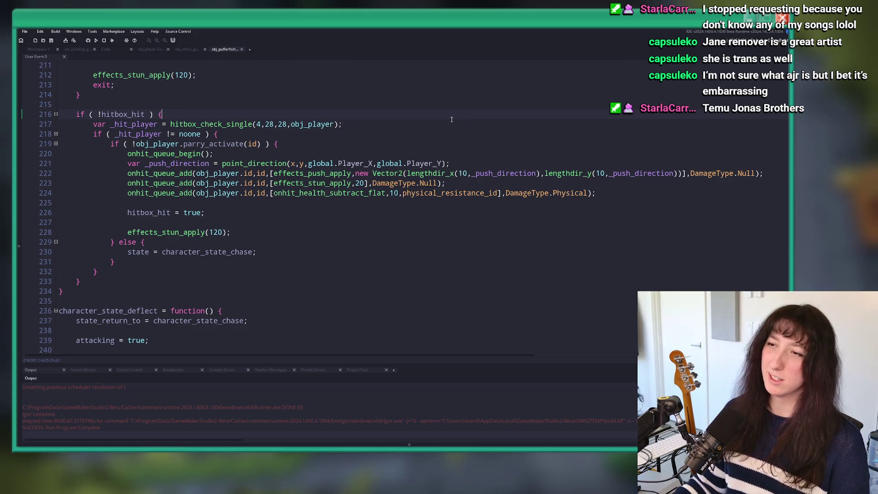
Select the hitbox check block (lines 216–233), then highlight parry_activate on line 219
click(102, 334)
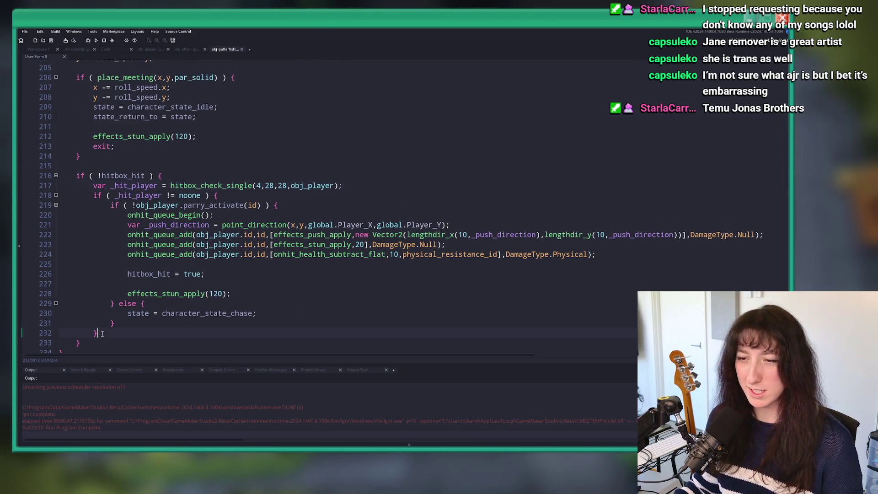
mouse_move(94, 340)
mouse_down()
mouse_move(91, 195)
mouse_move(73, 173)
mouse_up()
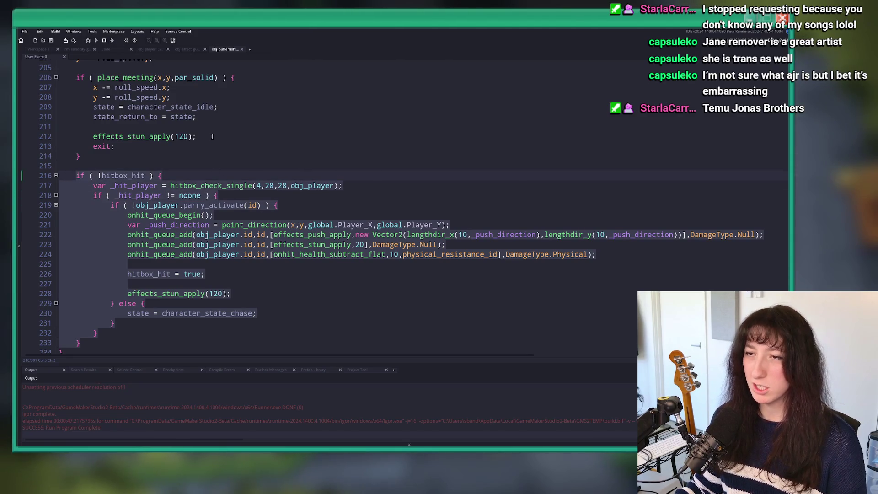
click(211, 117)
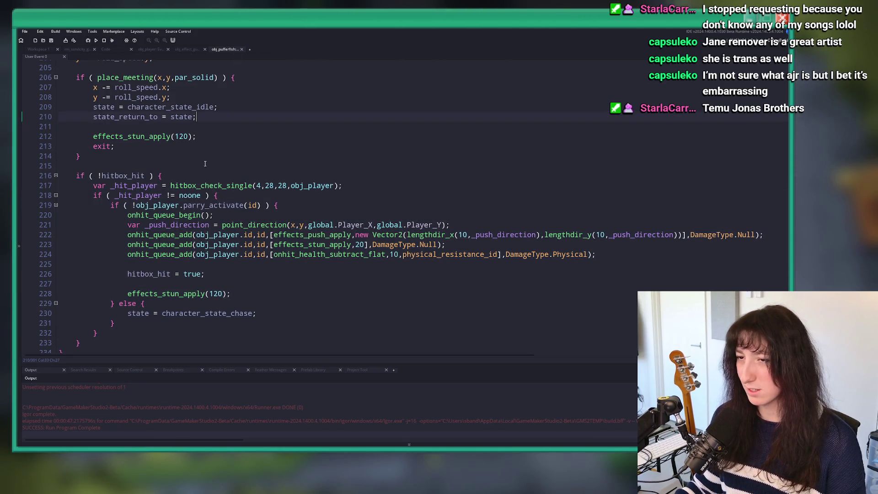
click(244, 205)
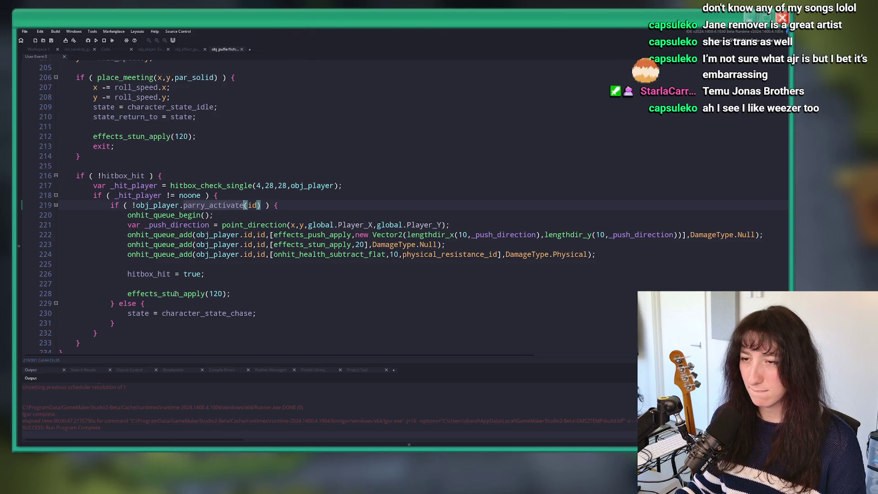
key(Home)
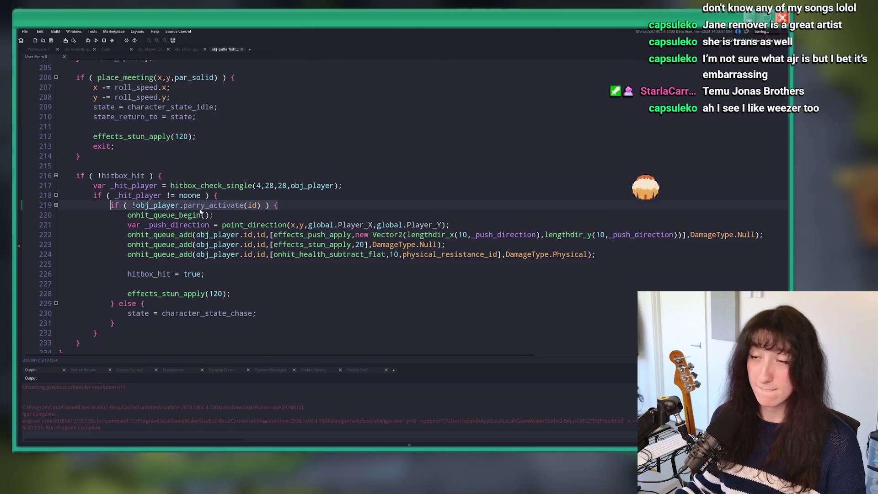
double_click(201, 207)
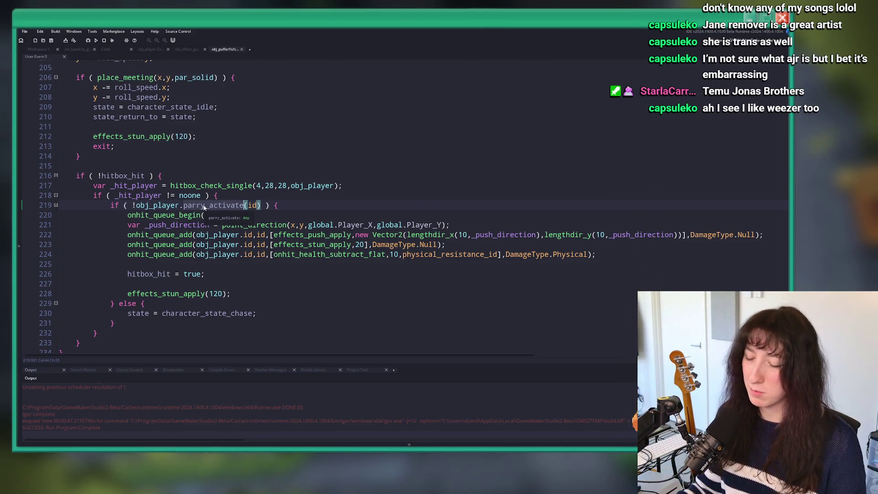
click(288, 207)
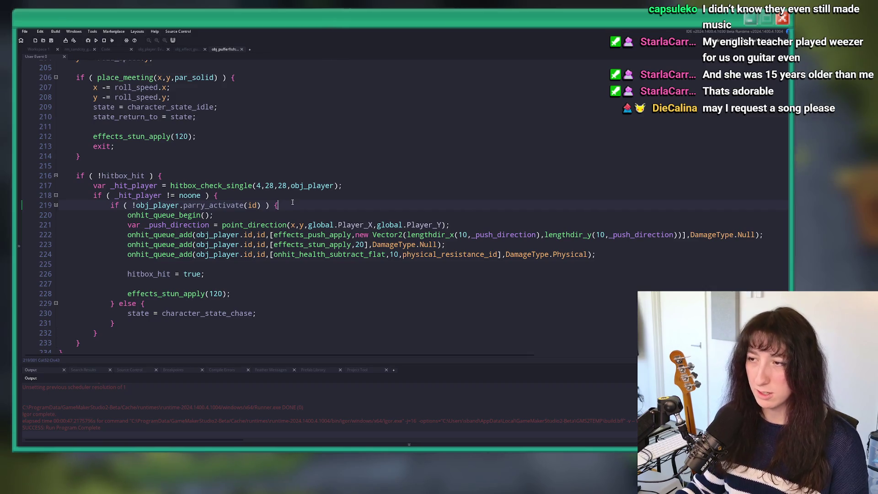
key(Down)
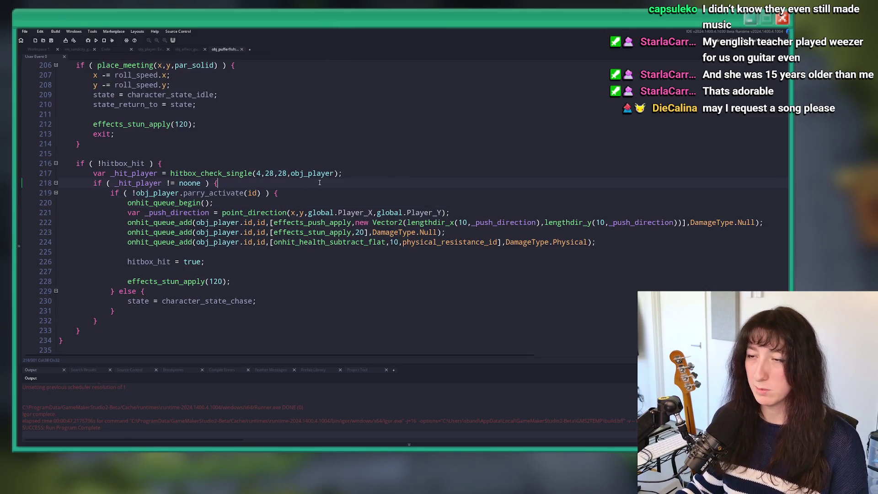
Step through lines 218–220, then close the obj_pufferfish code tab
key(Down)
key(Down)
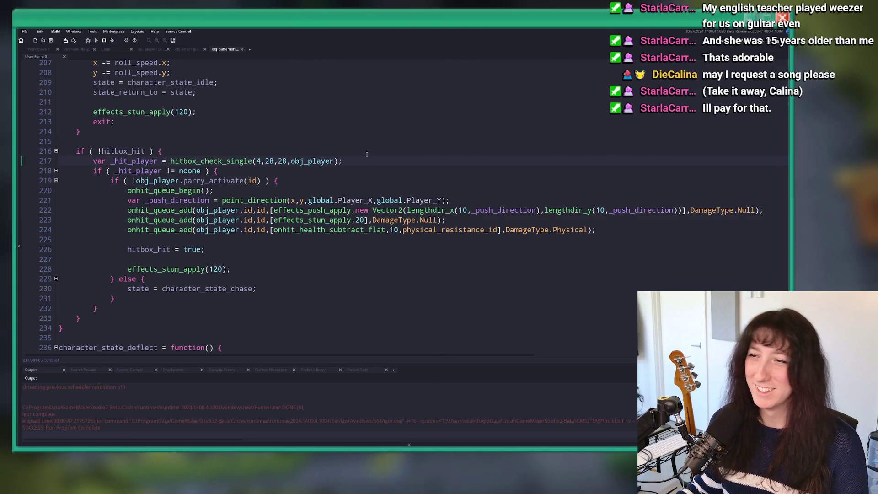
scroll(245, 248, up, 3)
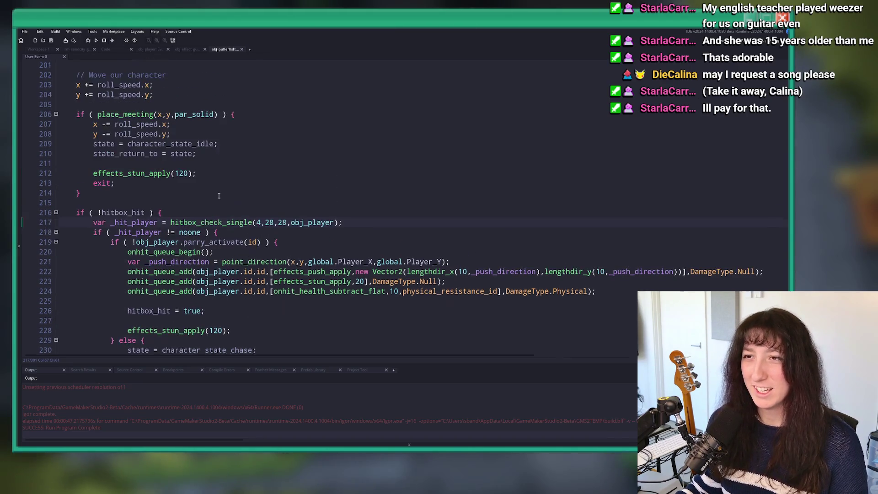
click(63, 50)
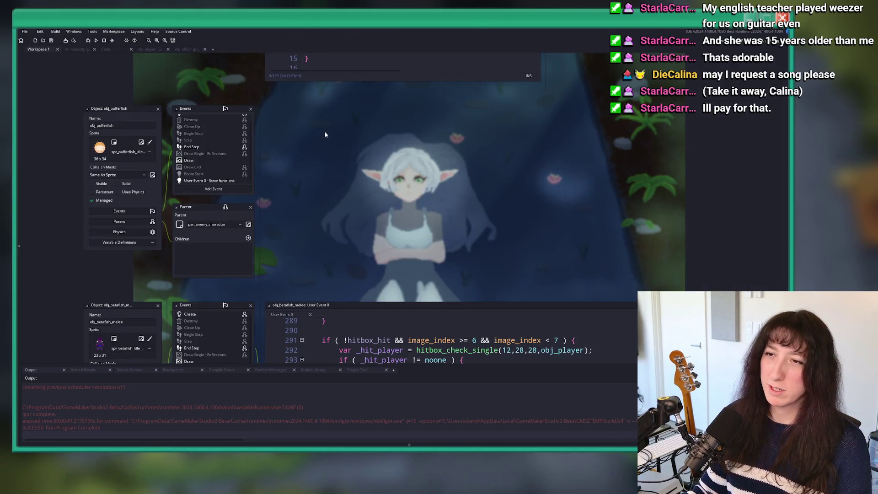
Find the obj_guppo object with an asset search for 'guppo' and open it
click(84, 370)
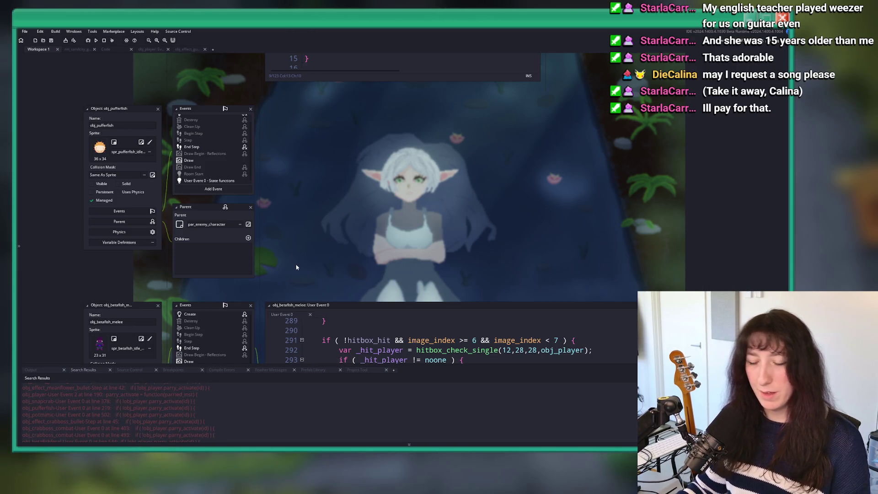
key(ctrl+t)
text(guppo)
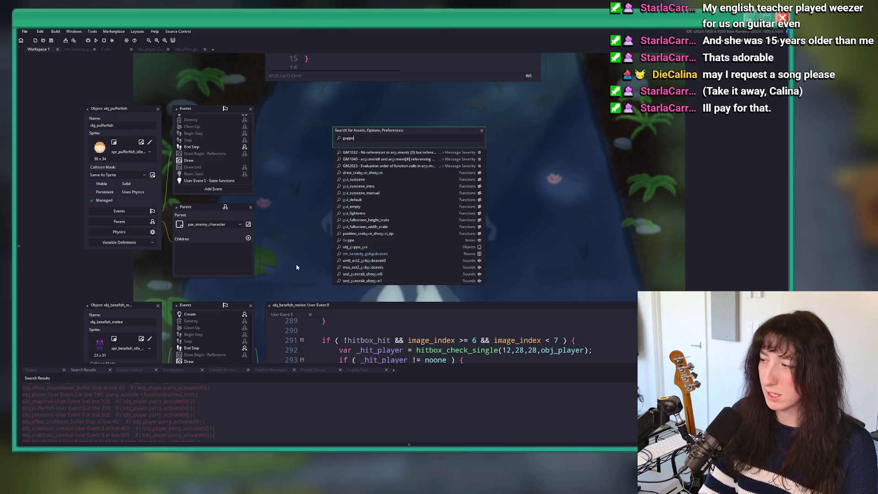
key(Down)
key(Down)
key(Down)
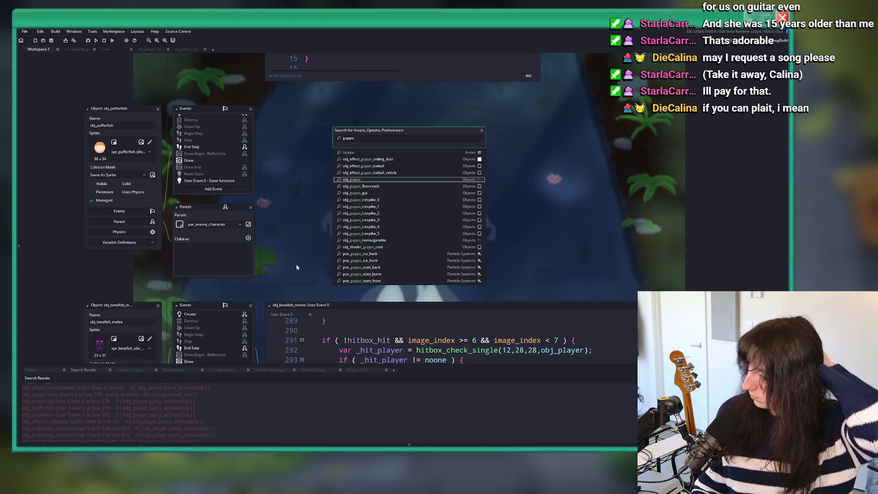
key(Return)
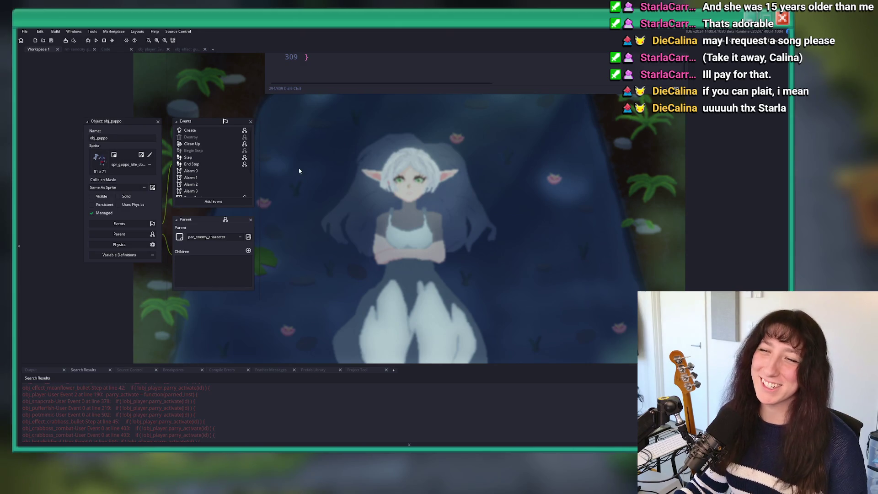
Open obj_guppo's User Event 0 code and expand it to full size
drag(216, 158, 196, 166)
scroll(196, 166, down, 3)
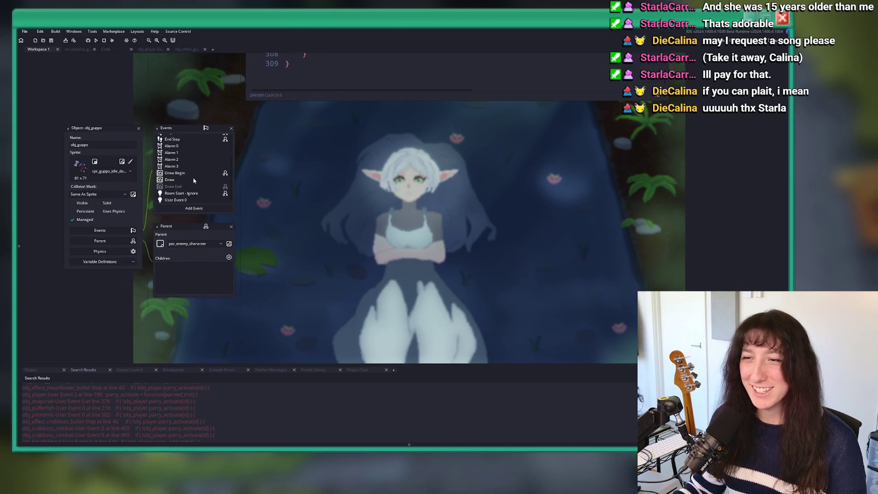
double_click(181, 202)
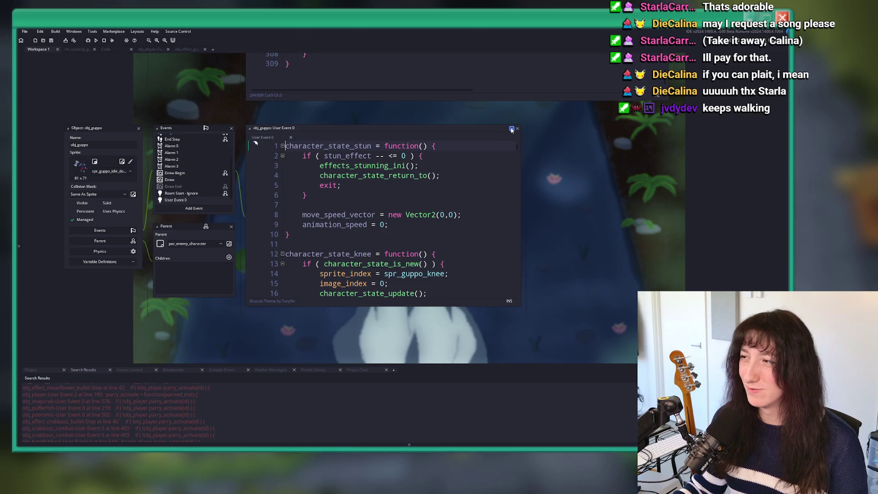
double_click(474, 138)
scroll(324, 209, down, 9)
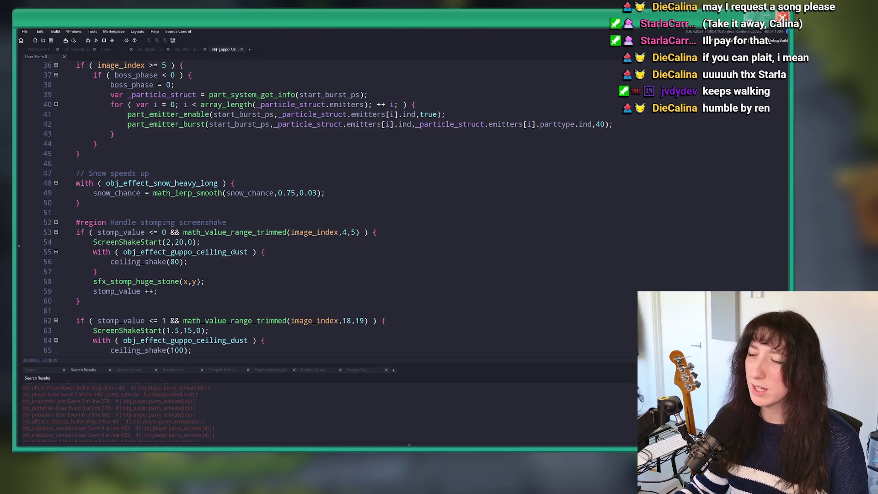
Launch Spotify from the Windows search
key(super)
text(spotify)
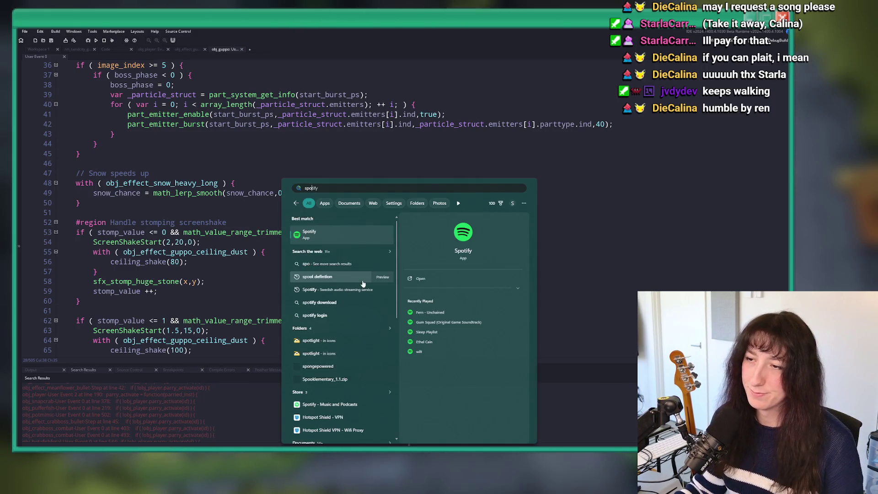
click(358, 237)
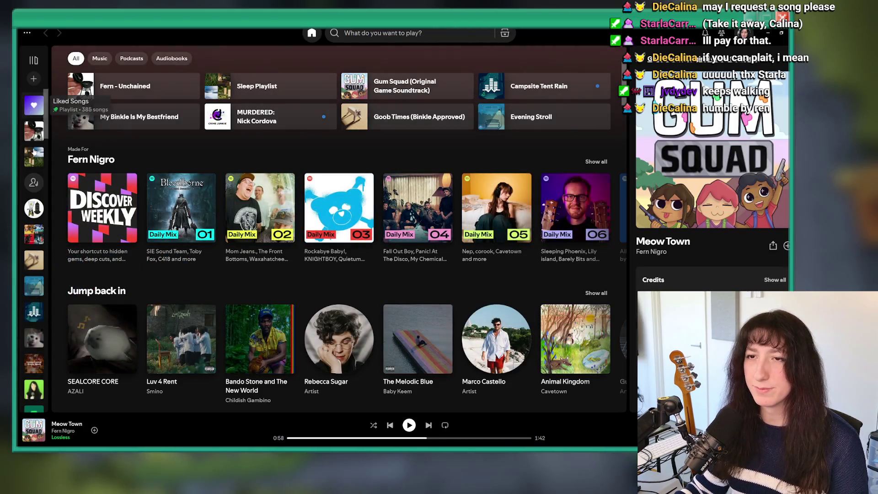
Open the Fern - Unchained playlist and briefly filter it for 'ren'
click(105, 86)
click(536, 125)
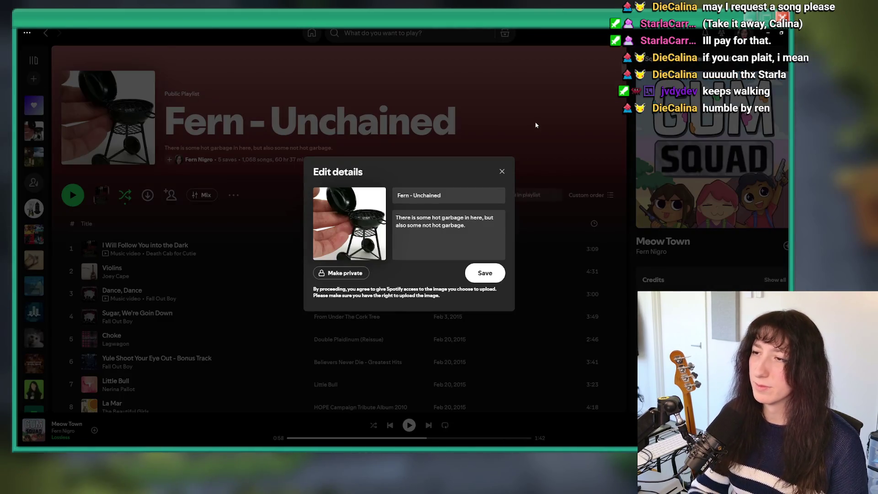
click(503, 172)
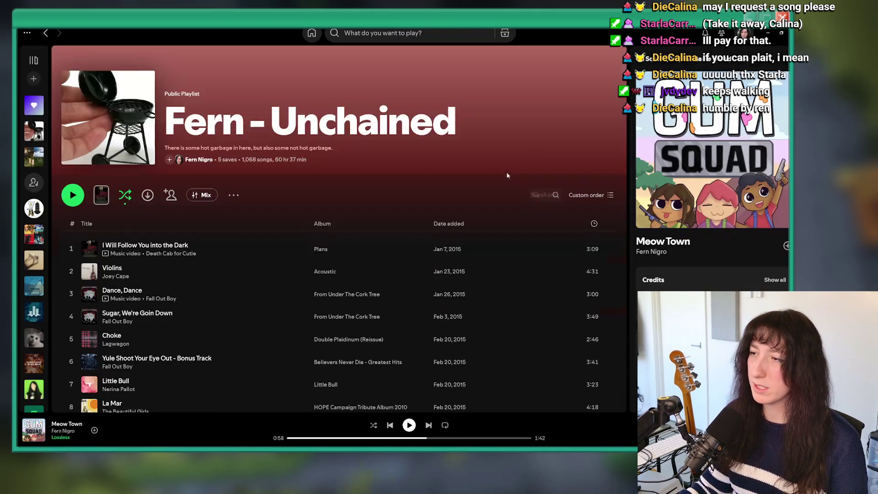
click(555, 195)
text(ren)
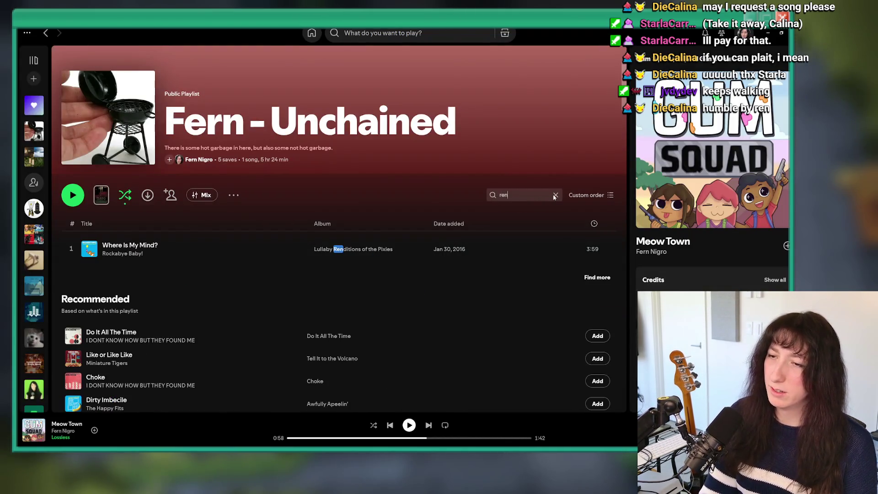
click(554, 196)
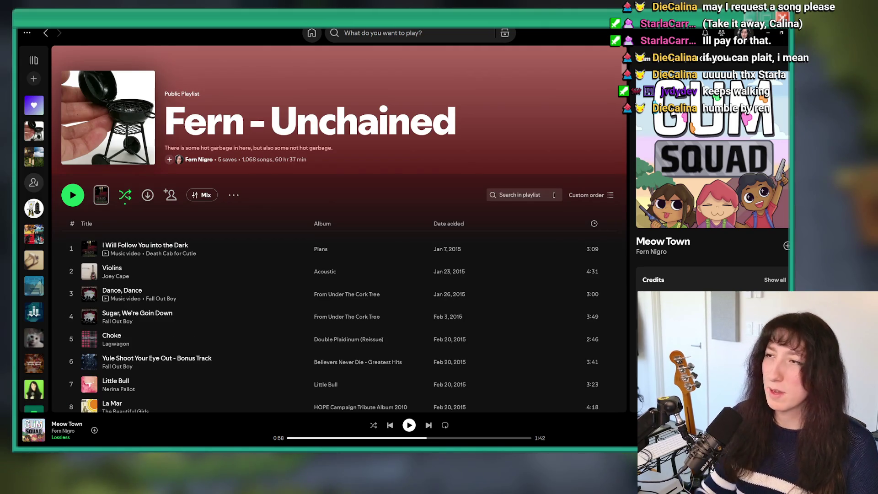
Search Spotify for Ren, play Humble from the artist page, then restart and pause it
click(404, 35)
text(ren)
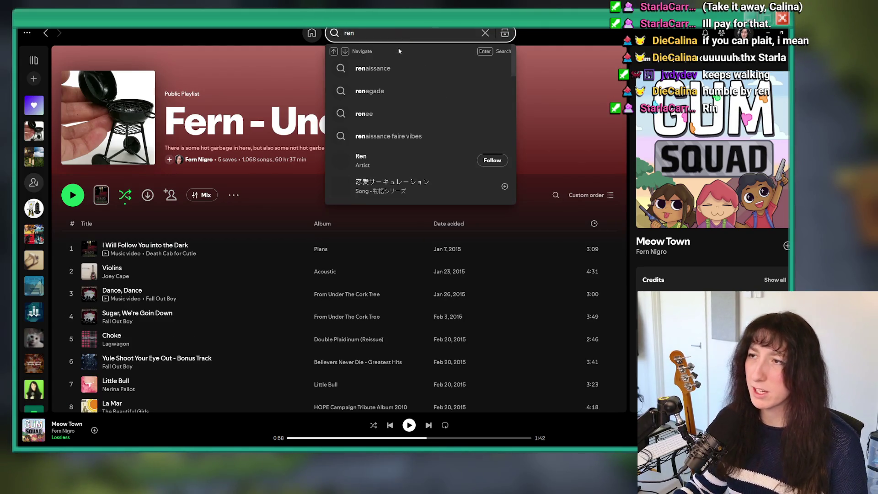
click(361, 158)
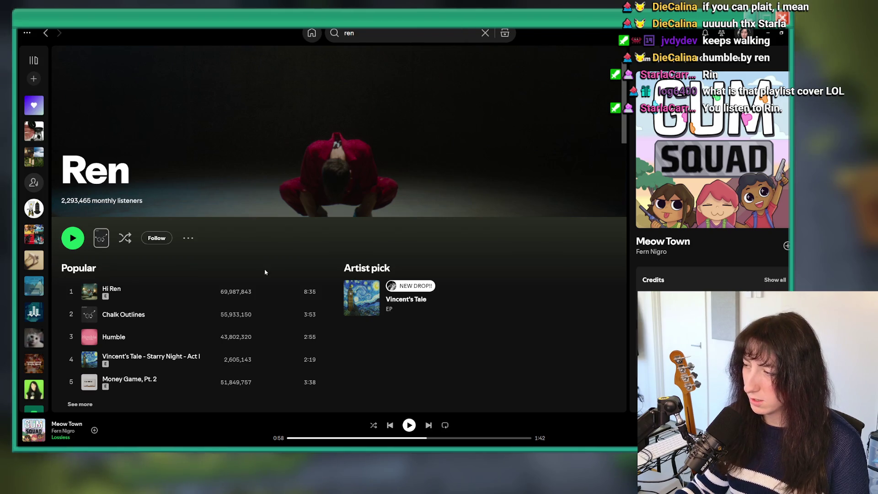
double_click(256, 337)
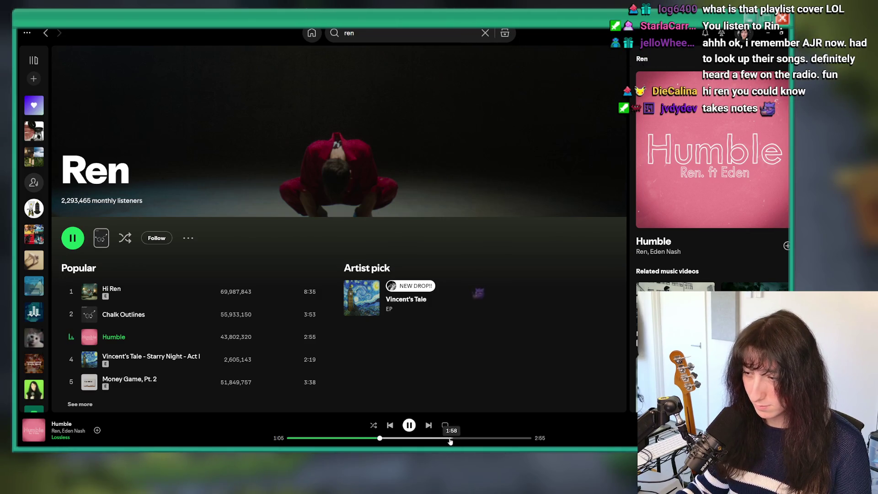
click(409, 426)
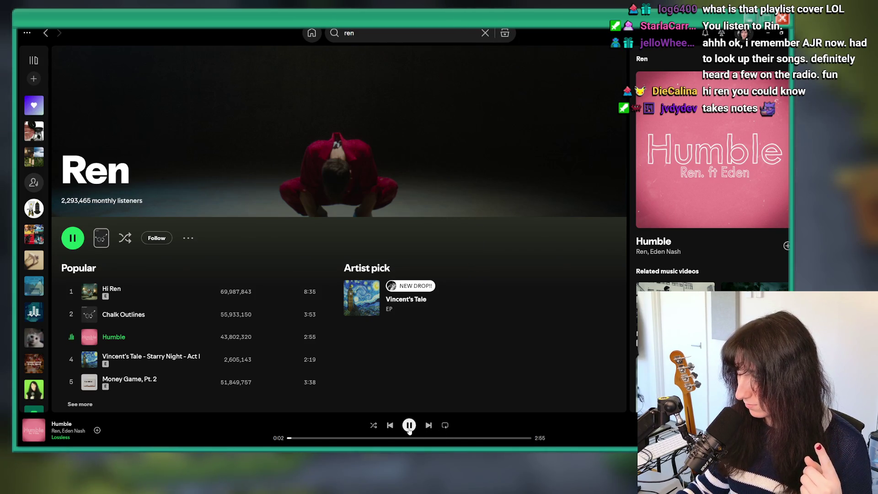
click(409, 429)
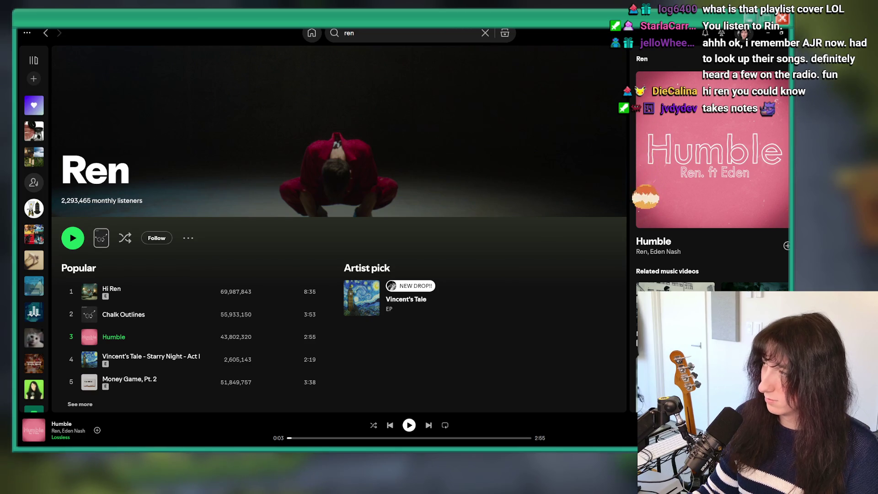
key(alt+Tab)
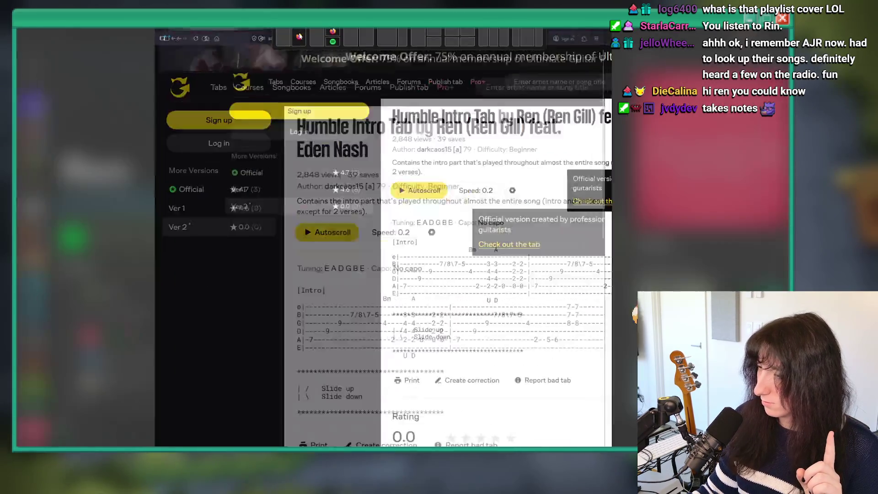
Scroll through Ren's Humble intro tab on Ultimate Guitar
scroll(441, 286, down, 3)
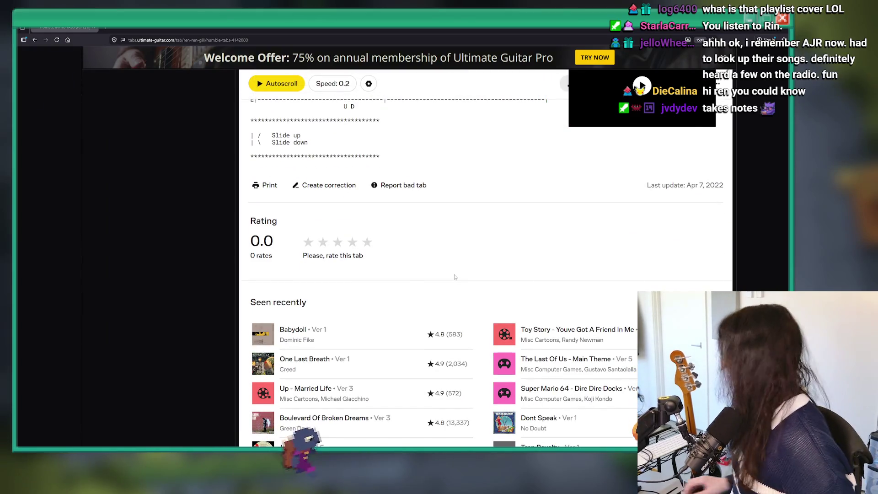
scroll(408, 274, up, 3)
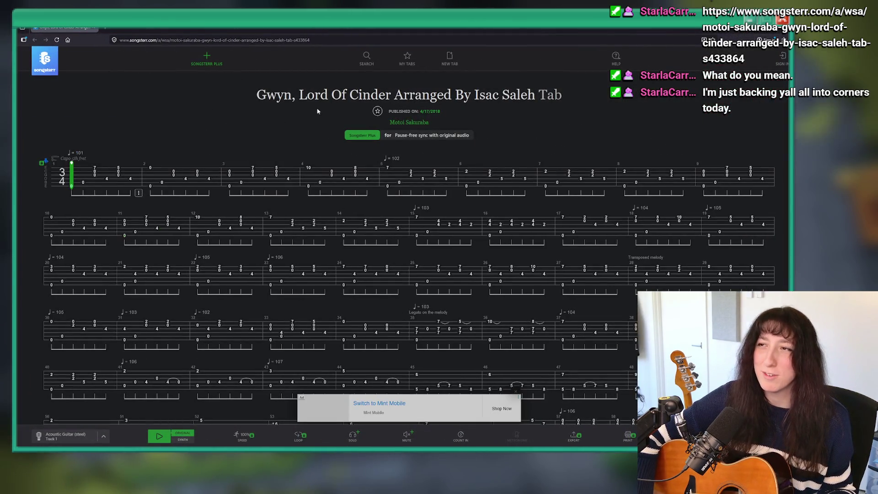
Play the Gwyn, Lord Of Cinder arrangement in Songsterr from the beginning
click(158, 436)
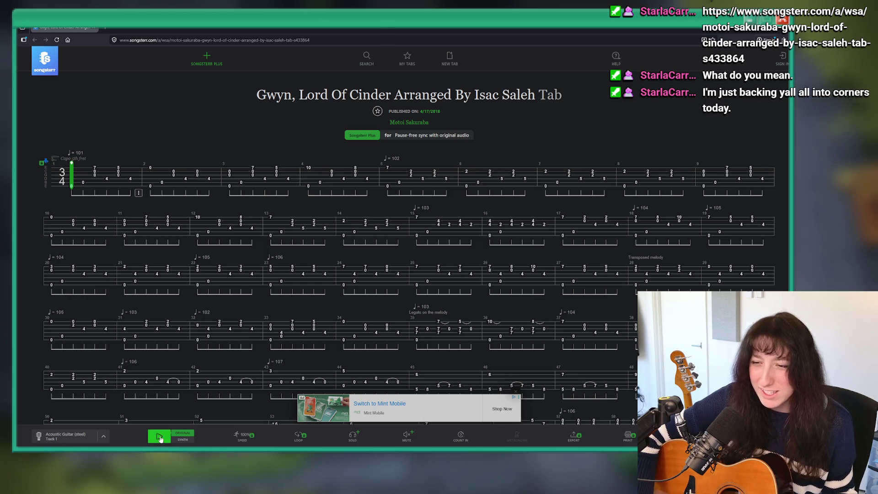
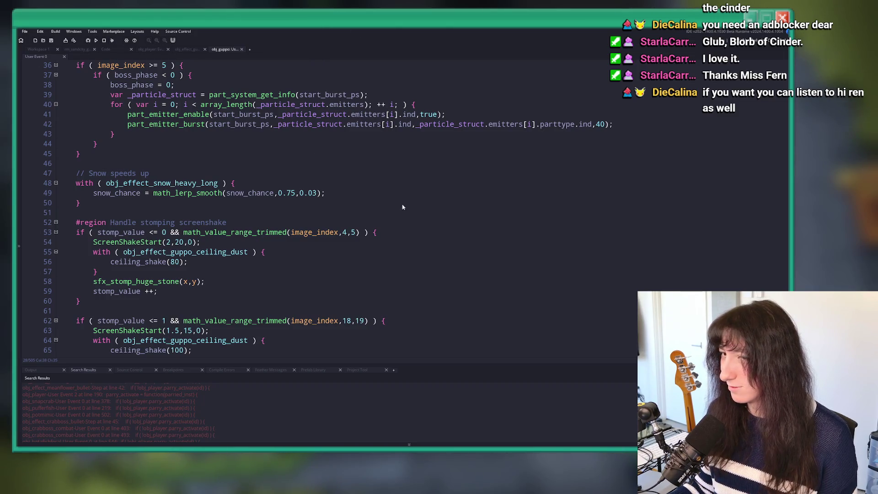
Scroll from the snow speed-up code to the 'Handle stomping screenshake' region and place the caret after the stomp sound call
mouse_move(451, 273)
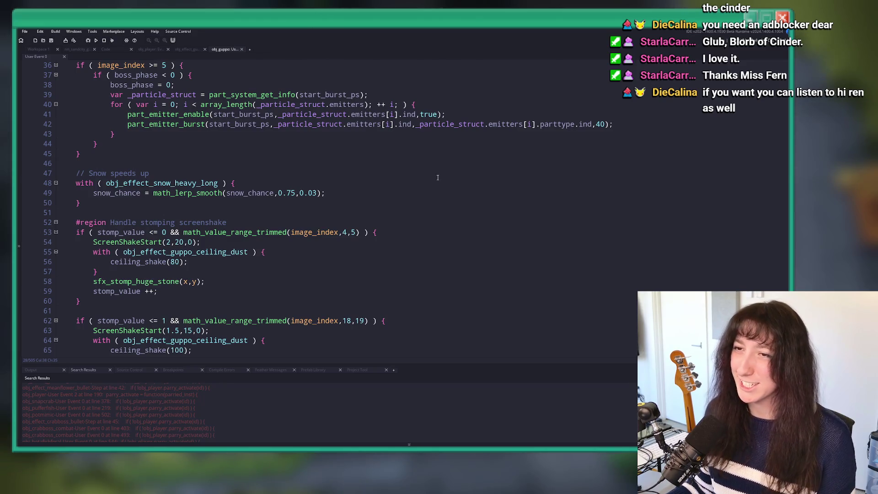
click(424, 181)
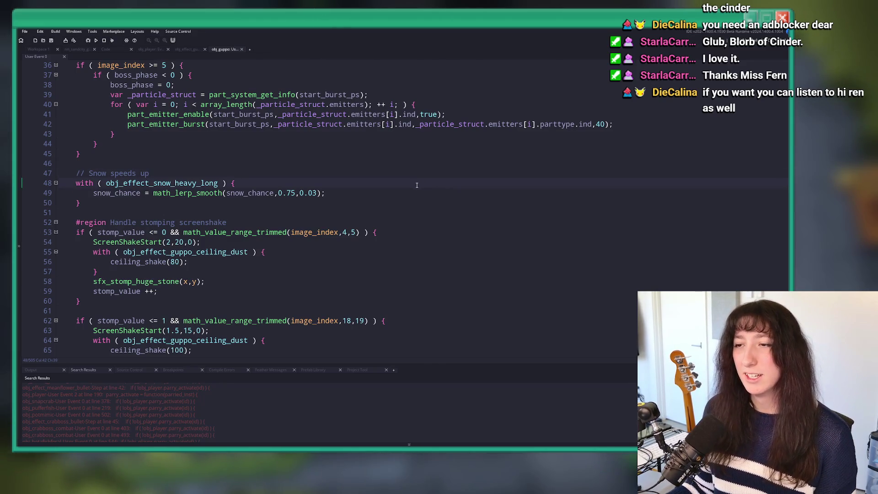
scroll(371, 167, down, 2)
scroll(371, 167, up, 2)
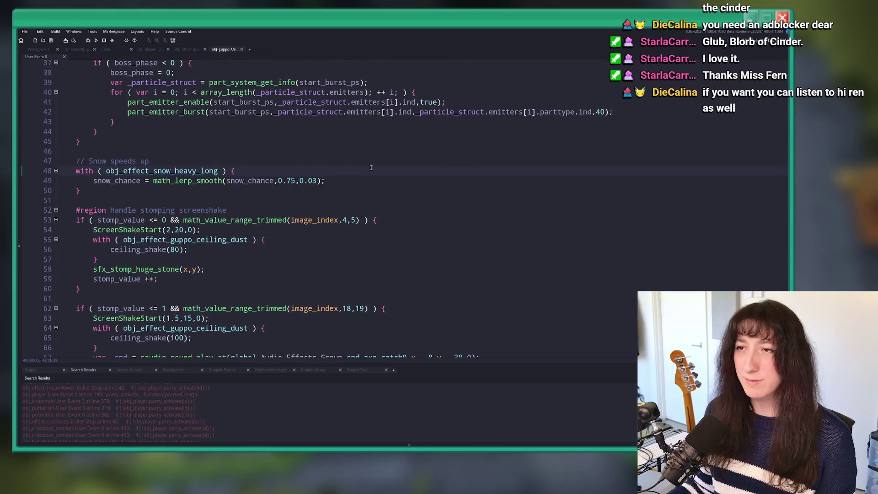
scroll(292, 116, down, 1)
scroll(292, 116, down, 20)
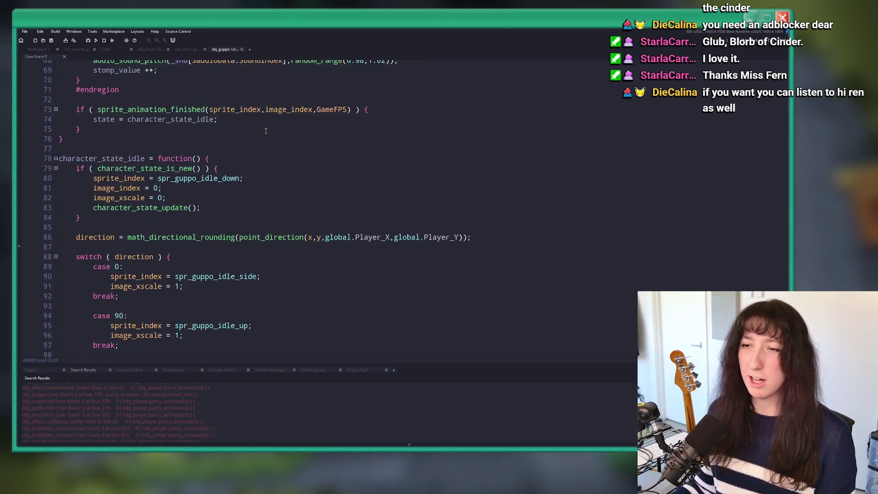
scroll(259, 115, down, 14)
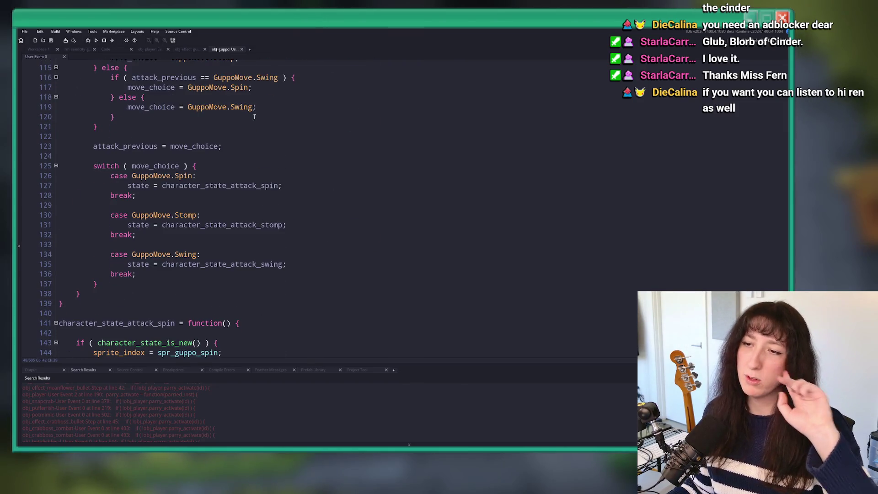
scroll(185, 189, up, 1)
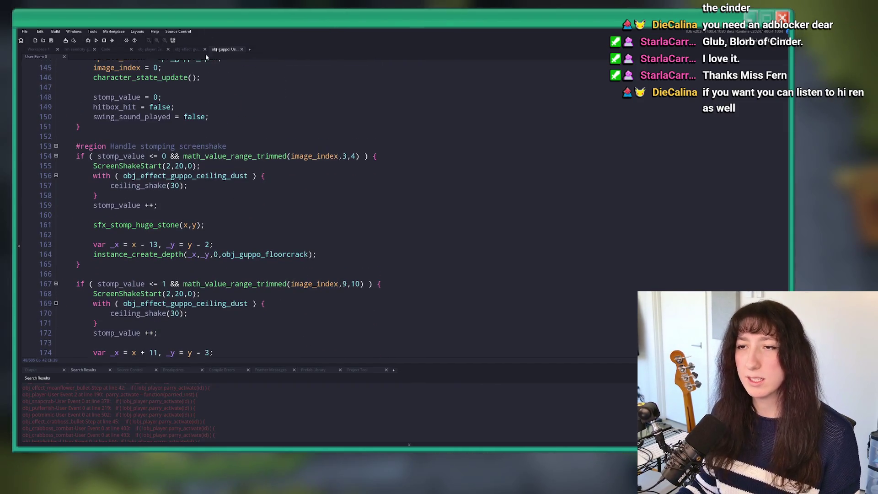
click(205, 225)
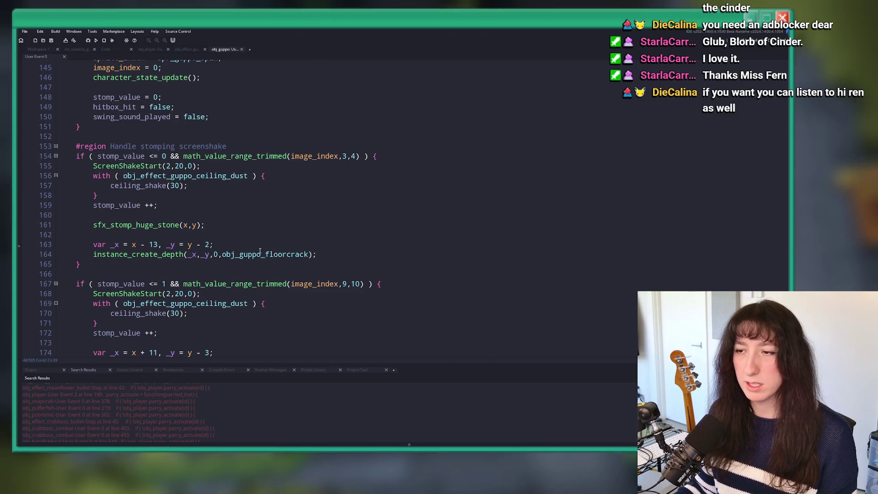